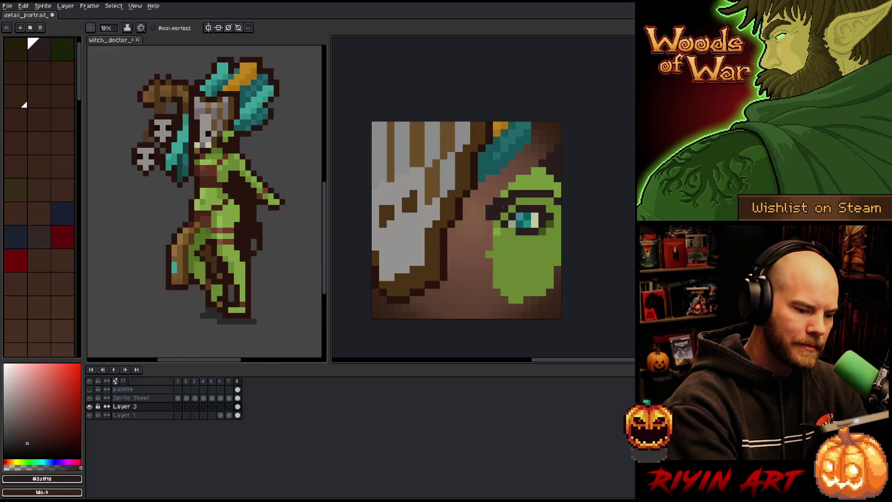
Extend the dark brown brow line left past the witch doctor's eye
key("alt")
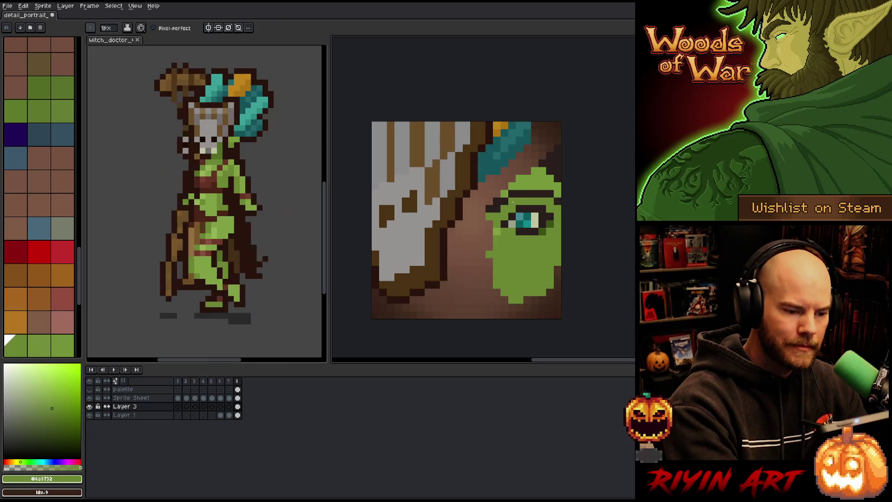
left_click(527, 153, "alt")
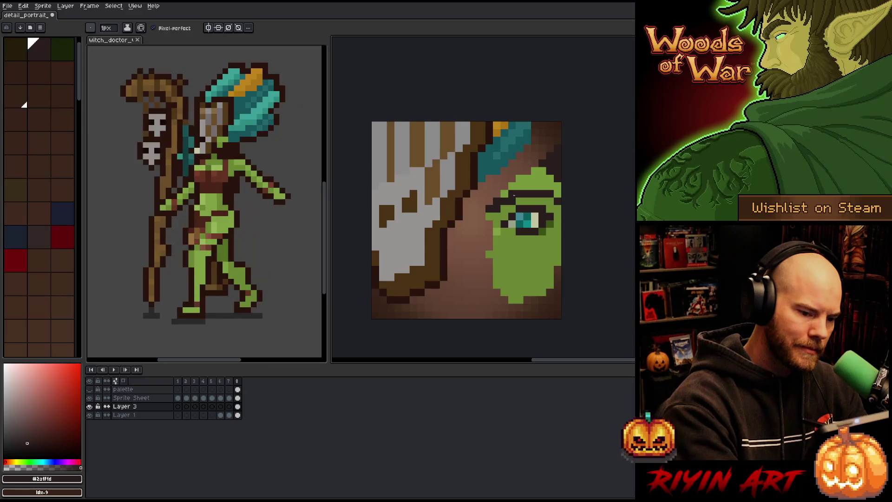
left_click(513, 182, "alt")
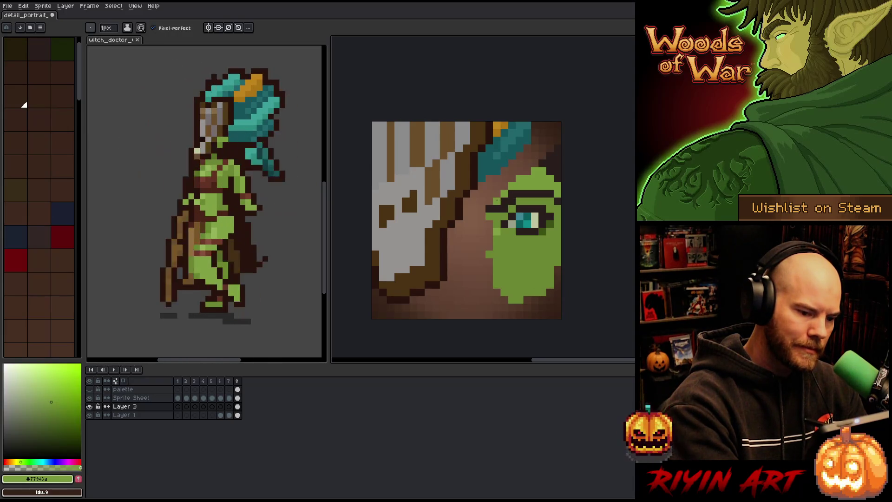
left_click(499, 203, "alt")
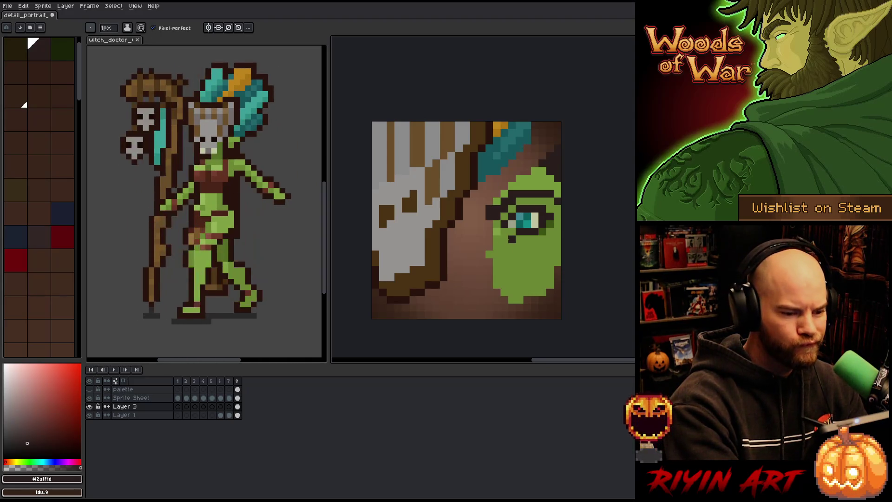
left_click(504, 240, "alt")
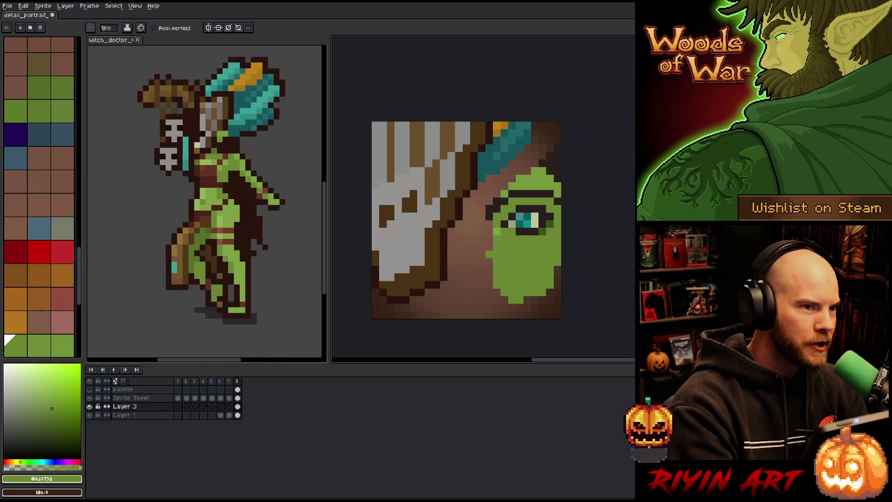
left_click(514, 229, "alt")
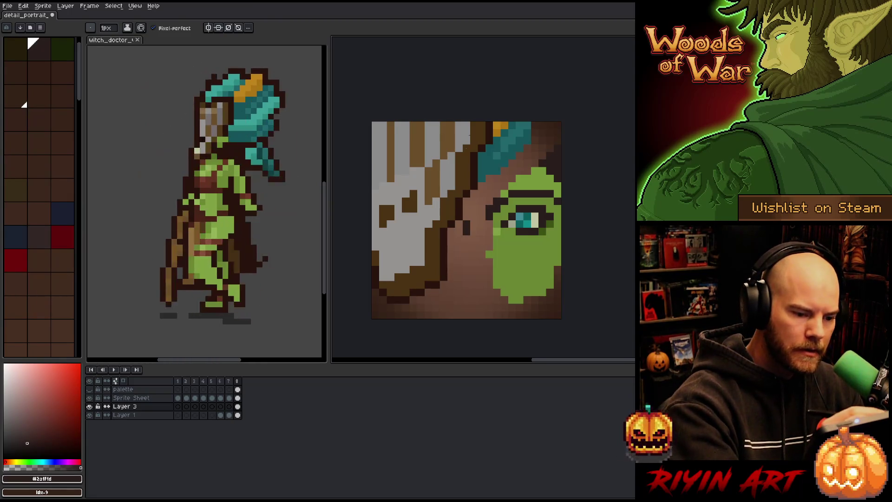
left_click(466, 216)
left_click_drag(474, 226, 482, 217)
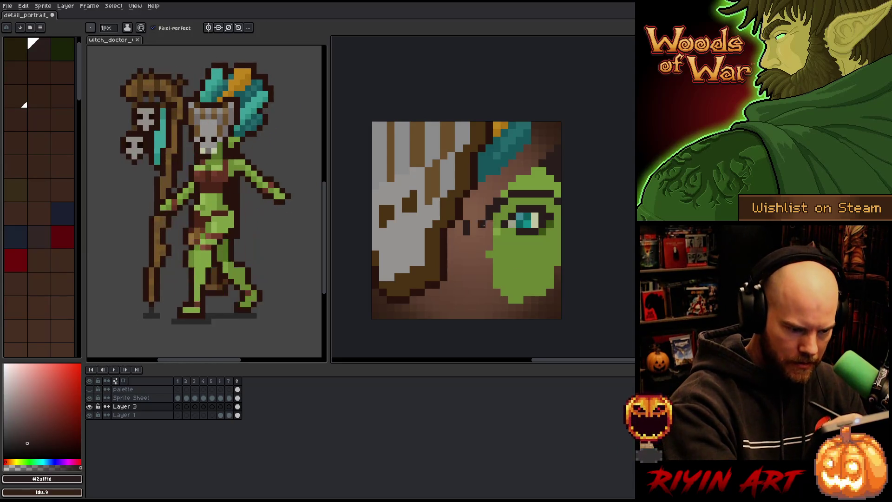
Paint green skin left of and below the eye to widen the face into a pointed chin
left_click(496, 238, "alt")
left_click(474, 231)
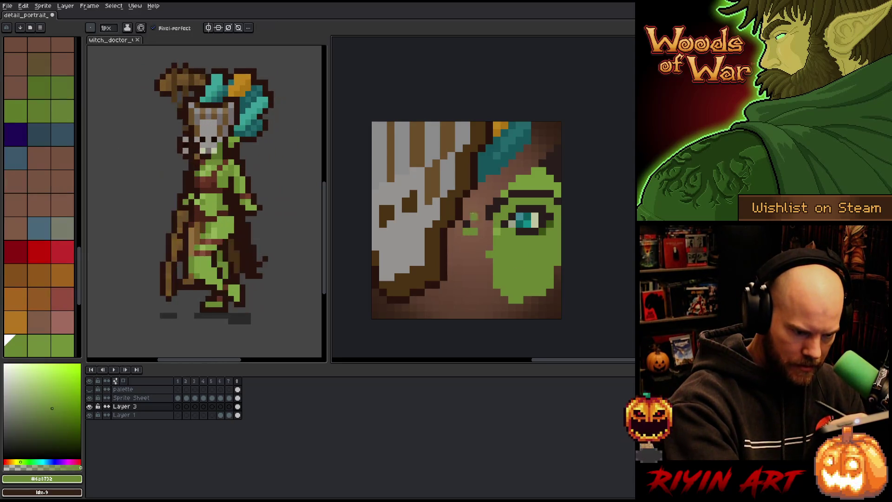
left_click(489, 209)
mouse_move(489, 224)
left_mouse_down()
mouse_move(475, 224)
mouse_move(489, 288)
mouse_move(469, 258)
mouse_move(500, 297)
mouse_move(493, 316)
left_mouse_up()
left_click(467, 217, "alt")
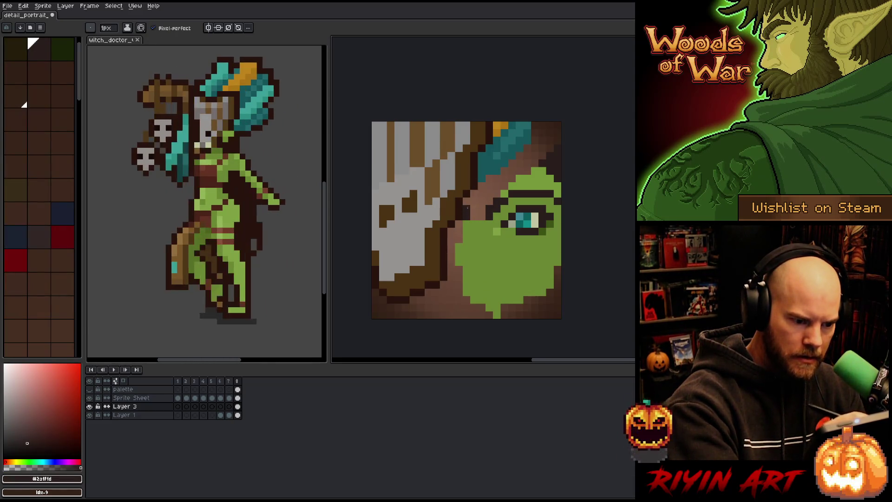
Draw dark brown brow pixels, undo the stray ones, and darken the hair at top-right
left_click(519, 181, "alt")
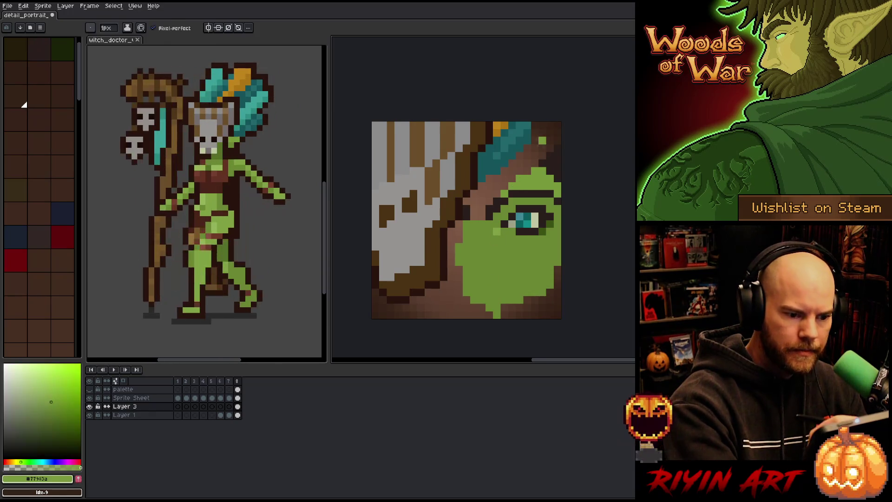
left_click(549, 158, "alt")
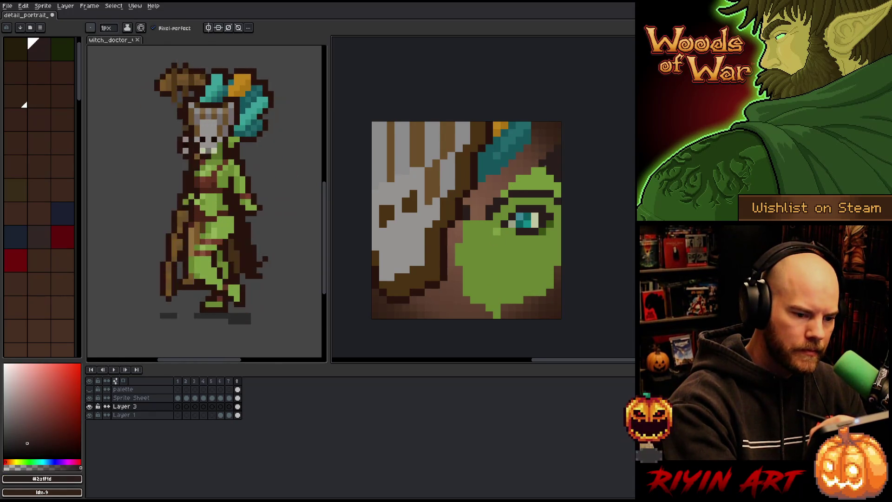
mouse_move(527, 158)
left_mouse_down()
mouse_move(541, 185)
mouse_move(554, 188)
mouse_move(540, 170)
left_mouse_up()
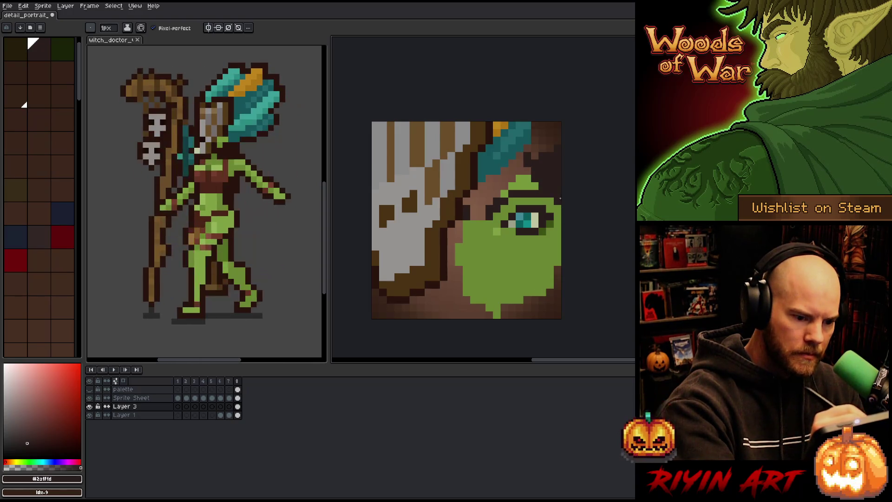
key("ctrl+z")
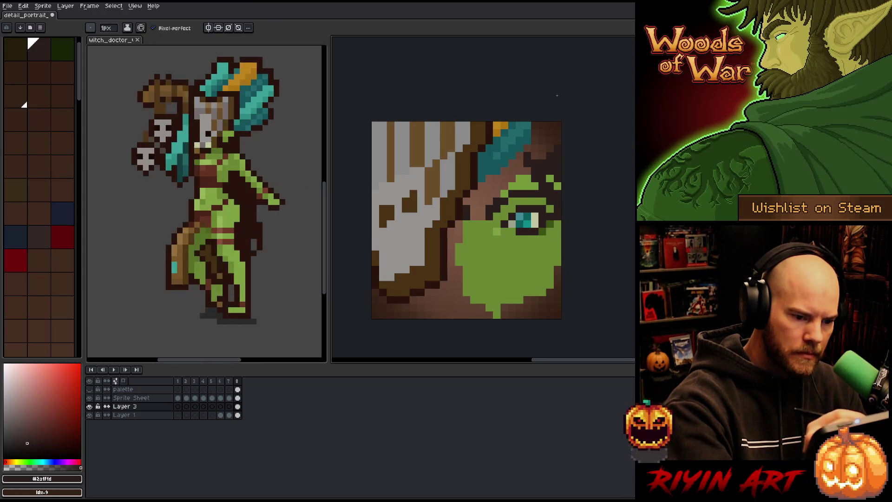
mouse_move(550, 146)
left_mouse_down()
mouse_move(534, 158)
mouse_move(525, 147)
mouse_move(542, 137)
left_mouse_up()
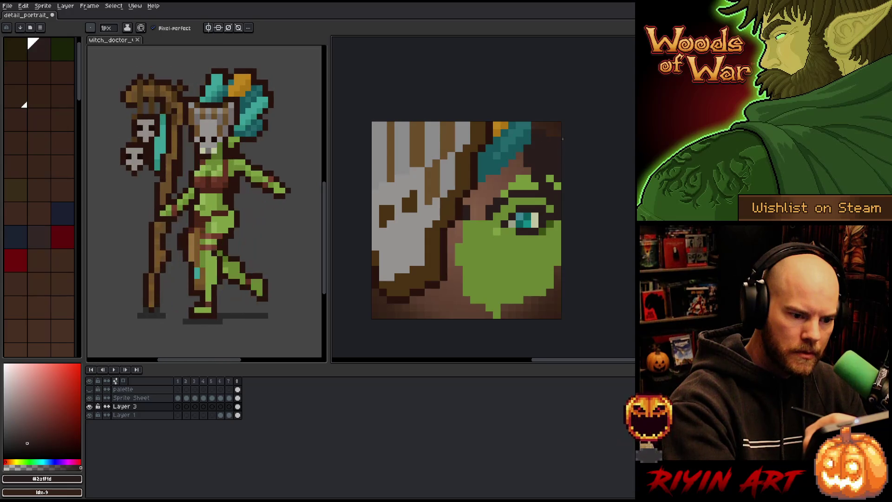
Bucket-fill the brown patch left of the eye green and paint green down the face edge
left_click(519, 185, "alt")
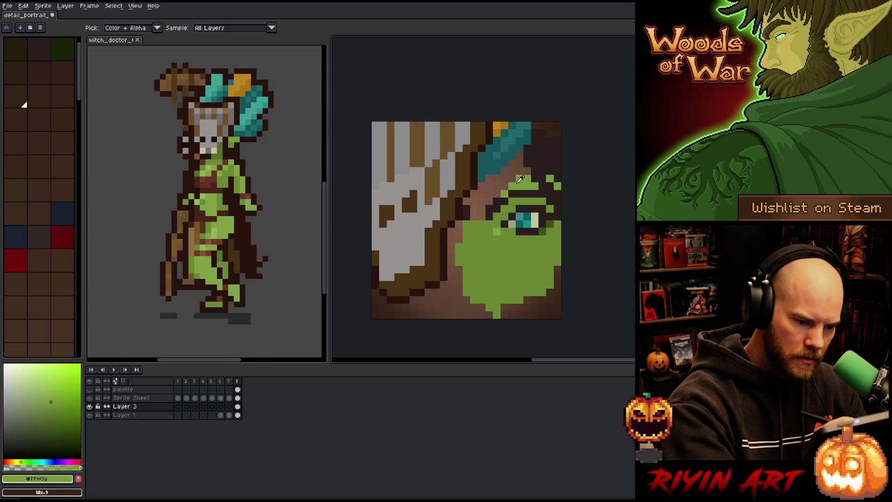
left_click(527, 171)
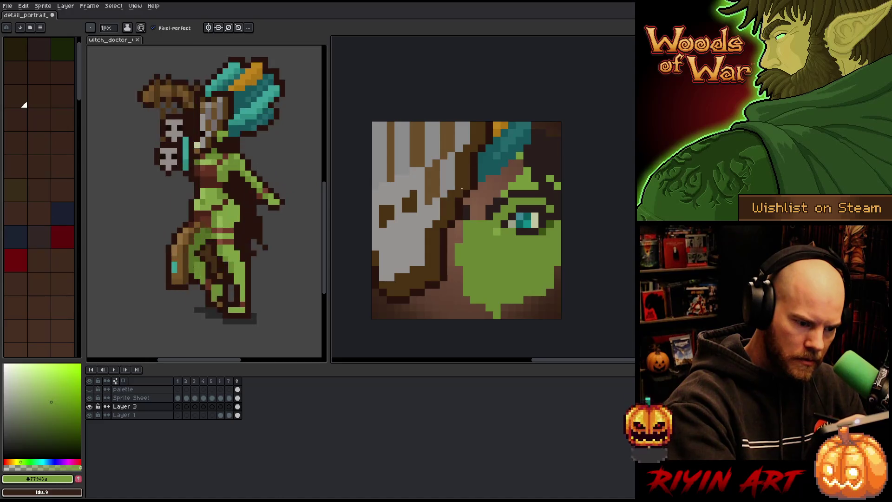
key("g")
left_click(492, 195)
key("b")
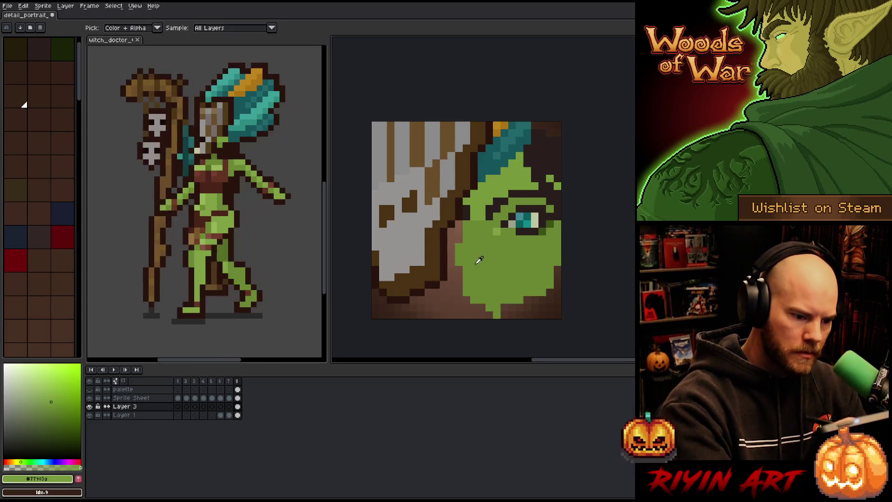
mouse_move(458, 230)
left_mouse_down()
mouse_move(457, 278)
mouse_move(476, 308)
mouse_move(492, 314)
mouse_move(543, 300)
mouse_move(558, 274)
left_mouse_up()
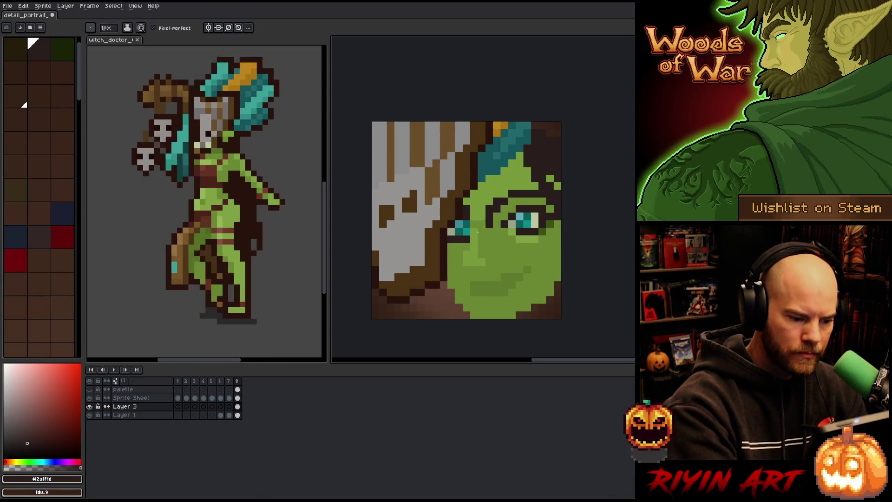
left_click(203, 398)
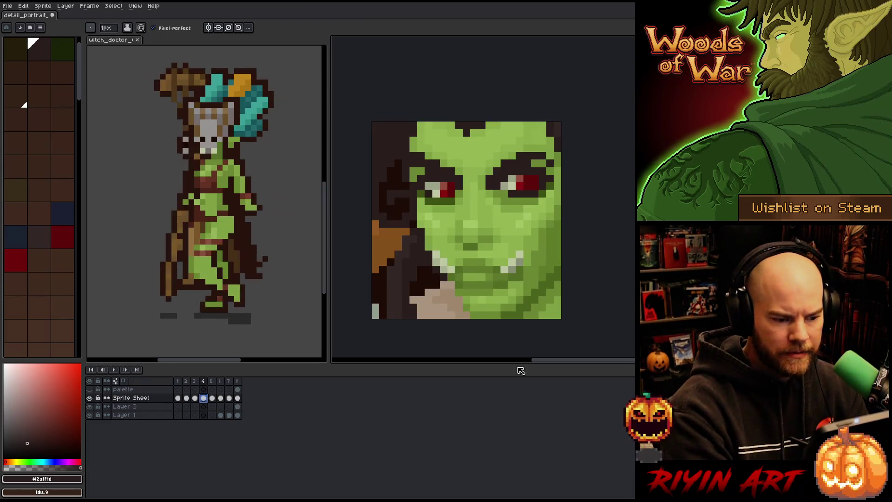
left_click(186, 398)
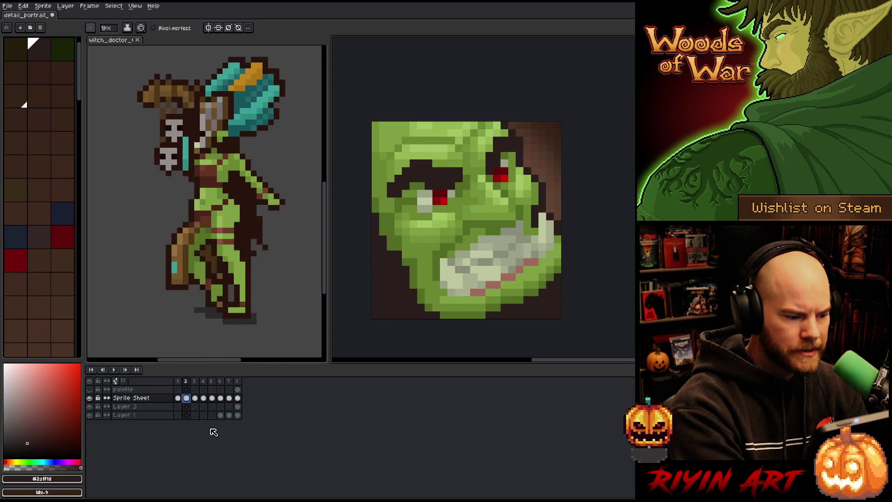
left_click(195, 398)
left_click(203, 398)
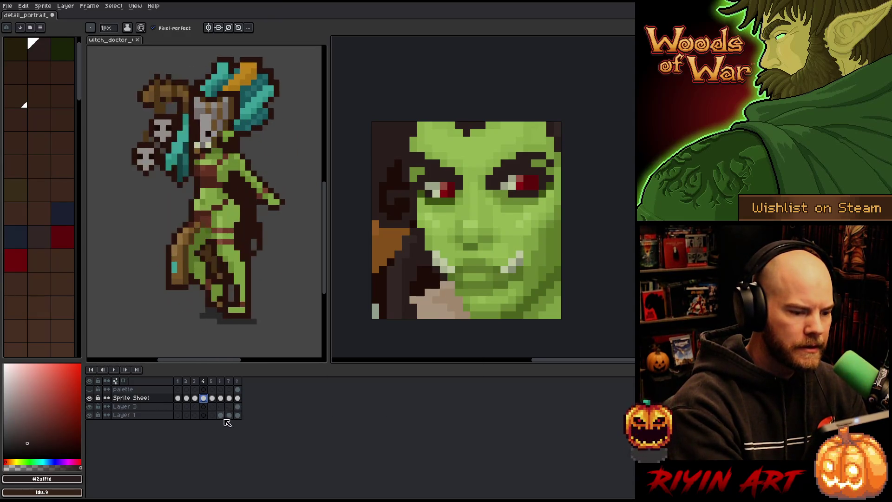
left_click(211, 398)
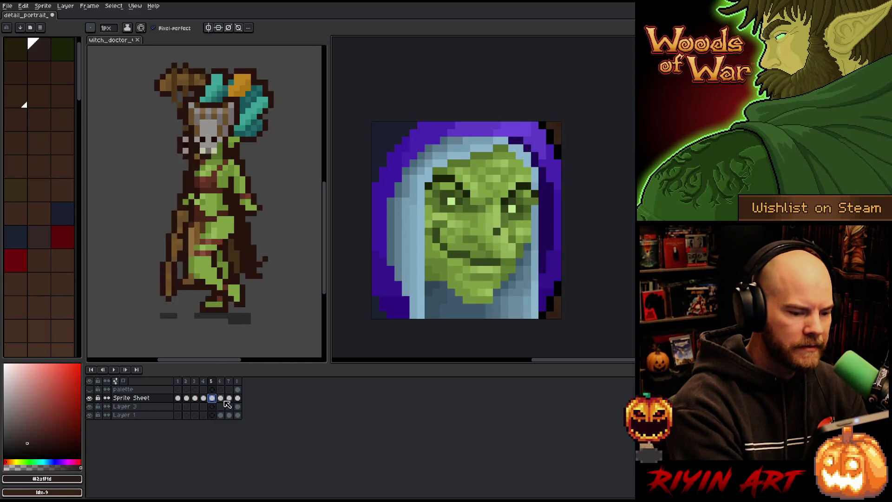
left_click(221, 398)
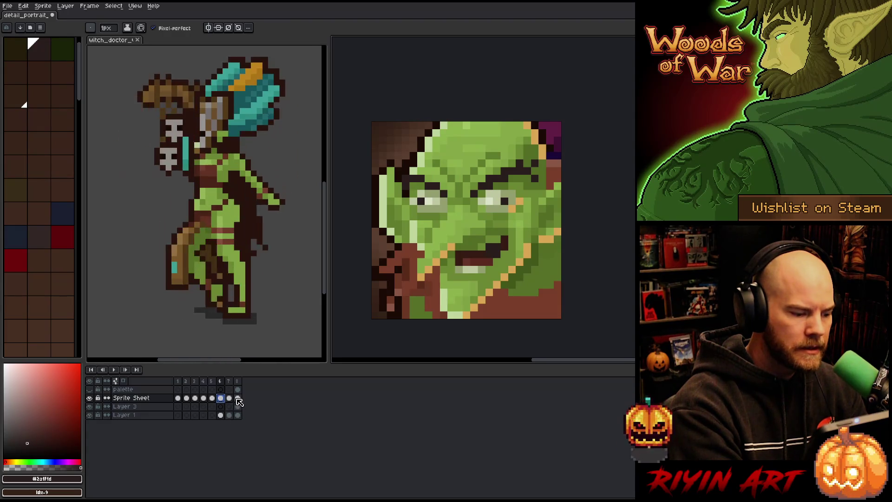
left_click(238, 398)
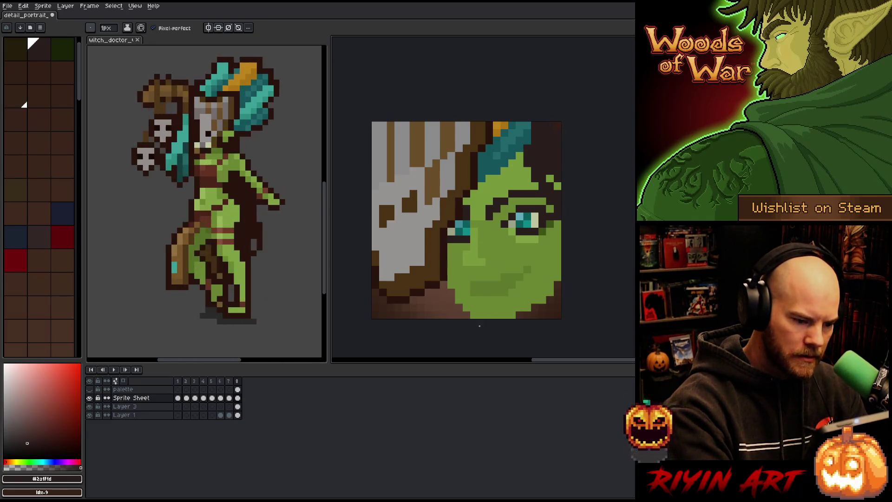
Touch up the eyebrow and nose area, alternating lighter and darker face greens
left_click(471, 268, "alt")
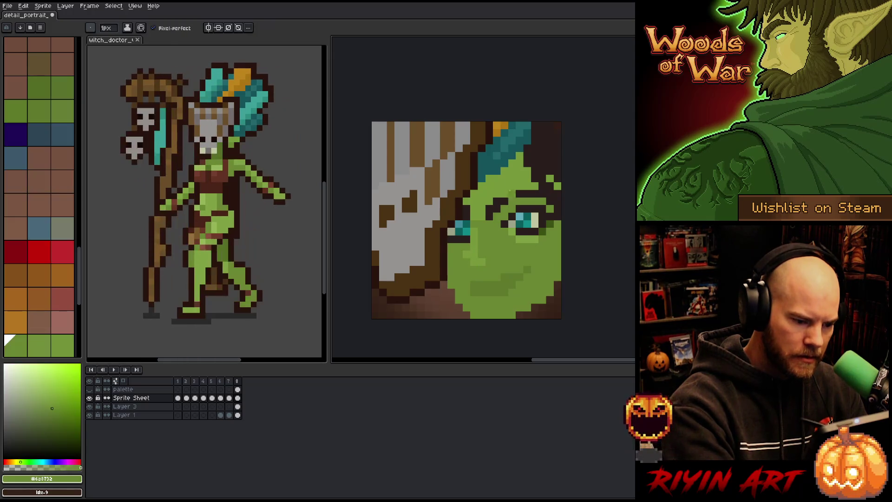
left_click(483, 254, "alt")
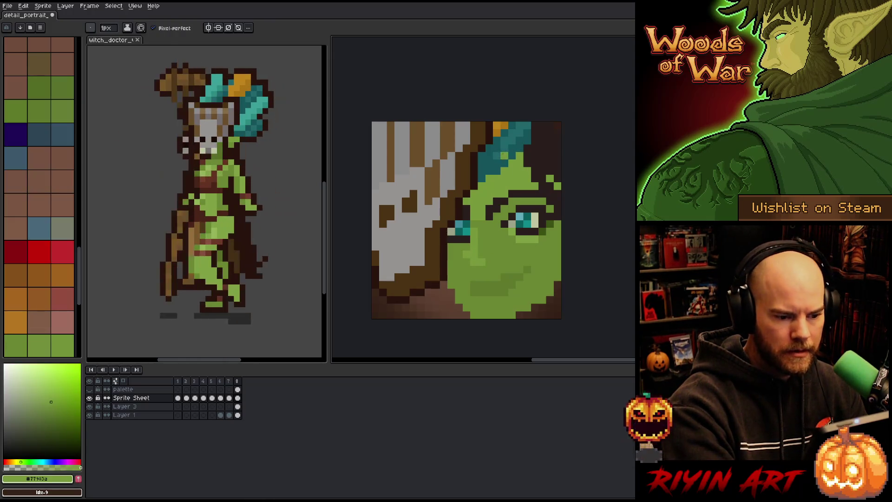
left_click(482, 278, "alt")
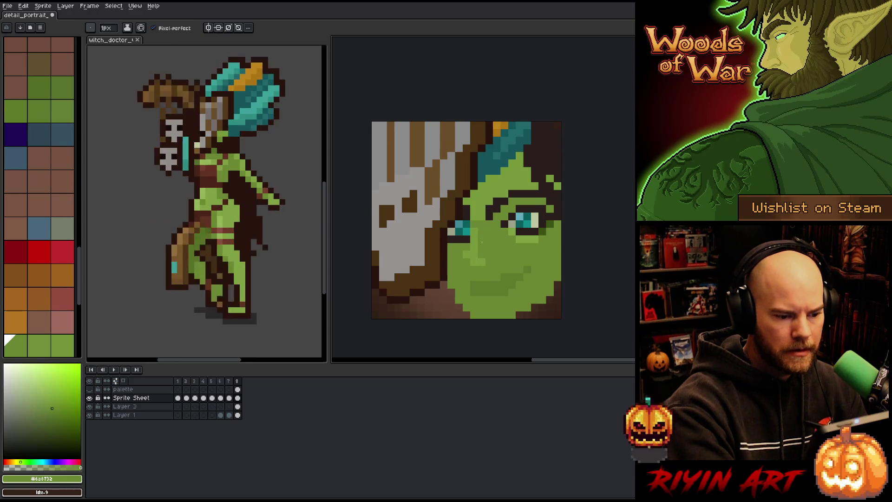
left_click(479, 253, "alt")
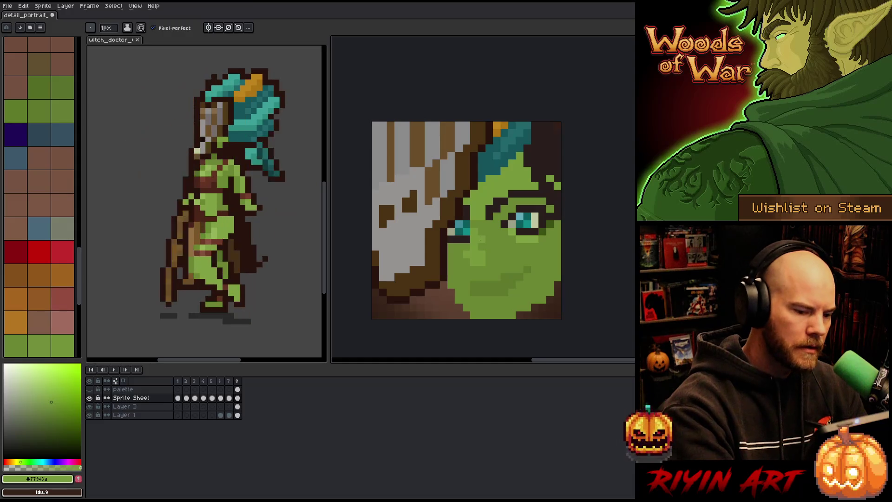
left_click(482, 231, "alt")
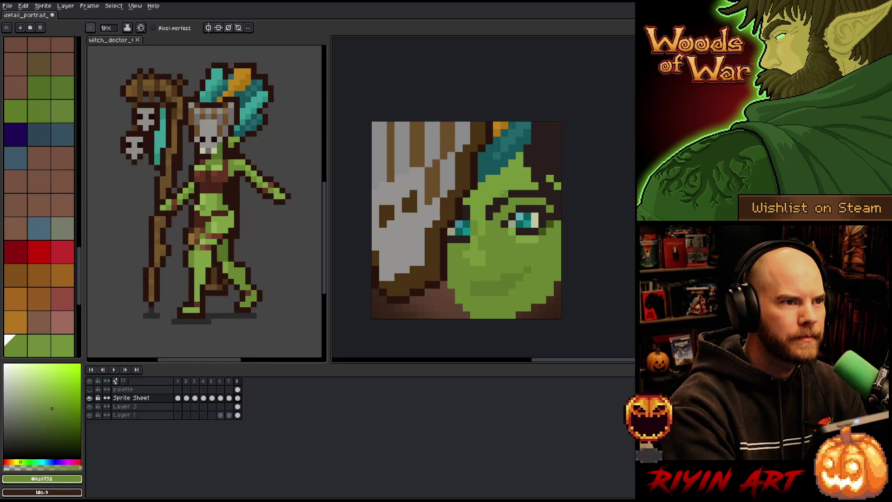
left_click(485, 253, "alt")
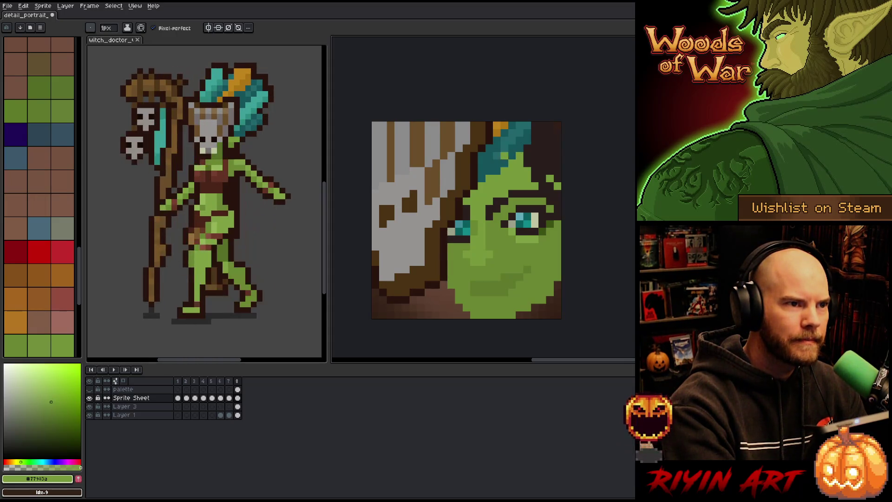
left_click(497, 224, "alt")
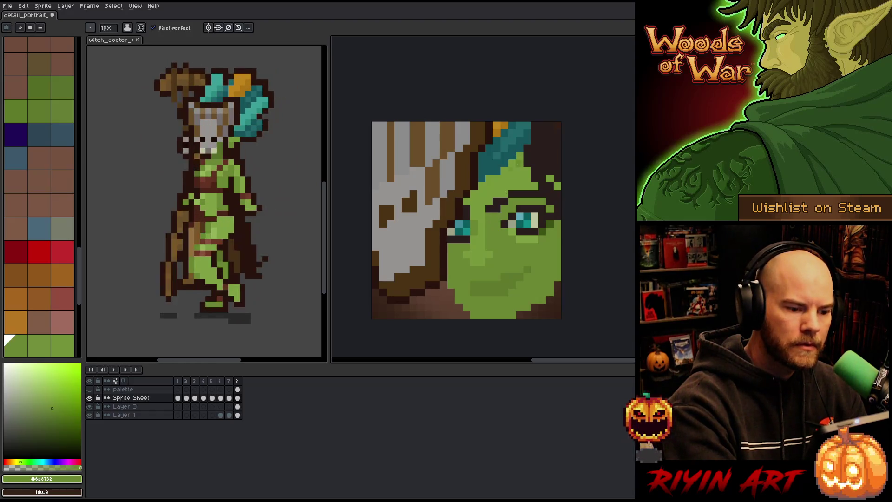
Replace stray dark brow pixels with skin green and repaint pixels along the hairline
left_click(507, 196, "alt")
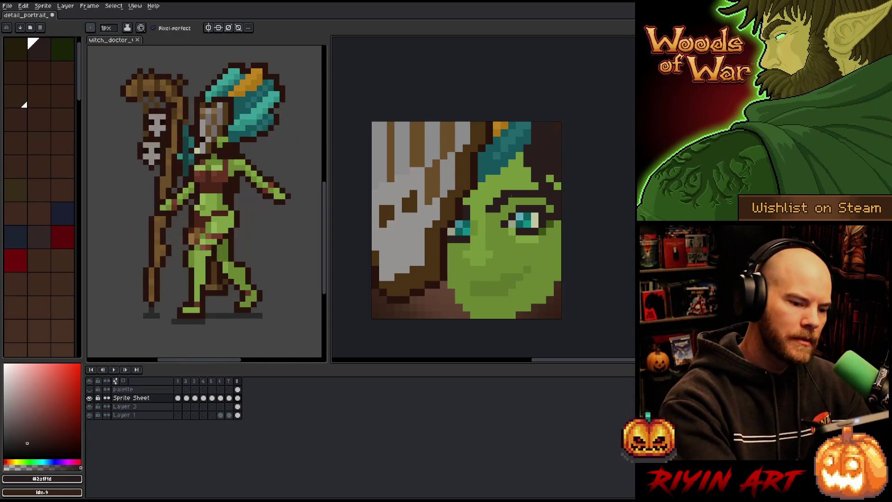
left_click(511, 185, "alt")
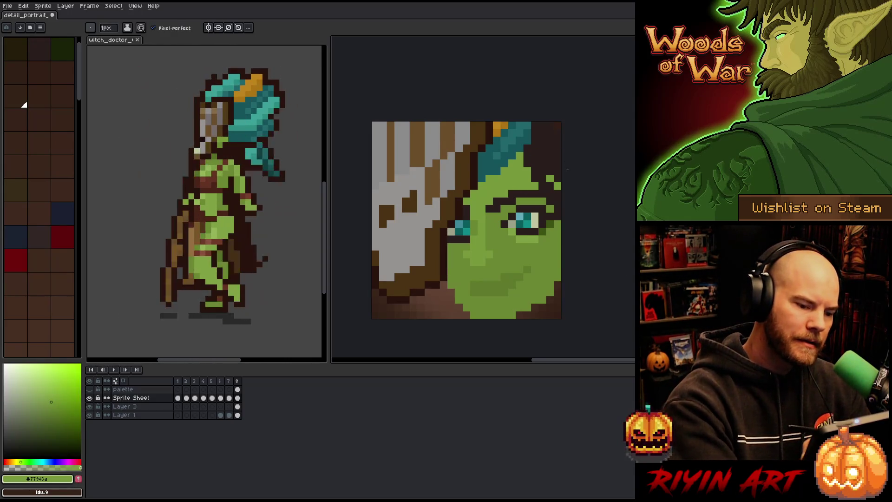
left_click(501, 199, "alt")
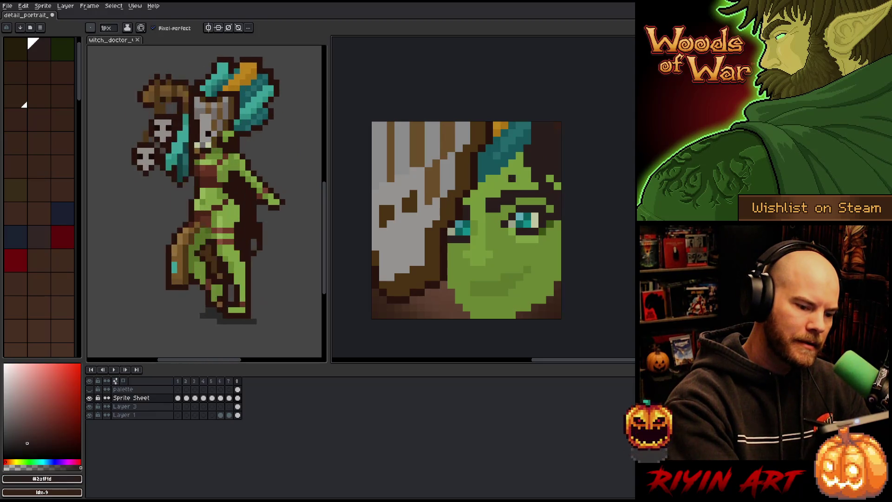
right_click(548, 181)
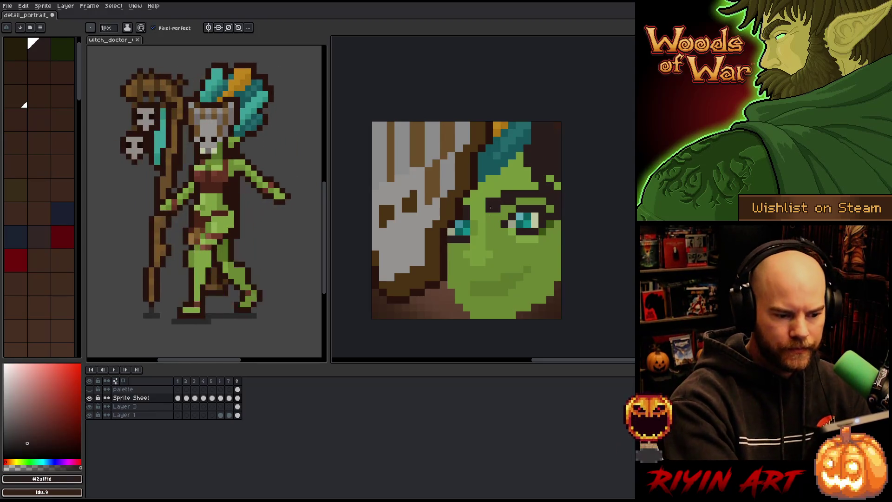
left_click(481, 254, "alt")
left_click(526, 134)
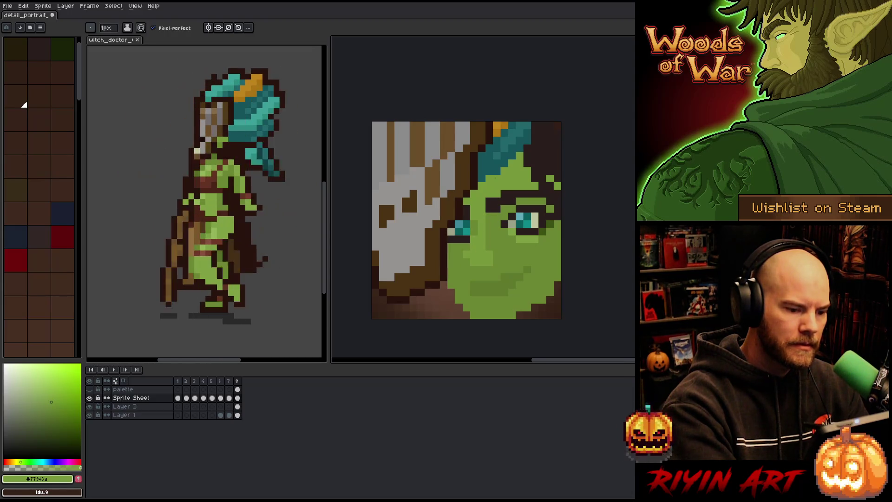
left_click(493, 244, "alt")
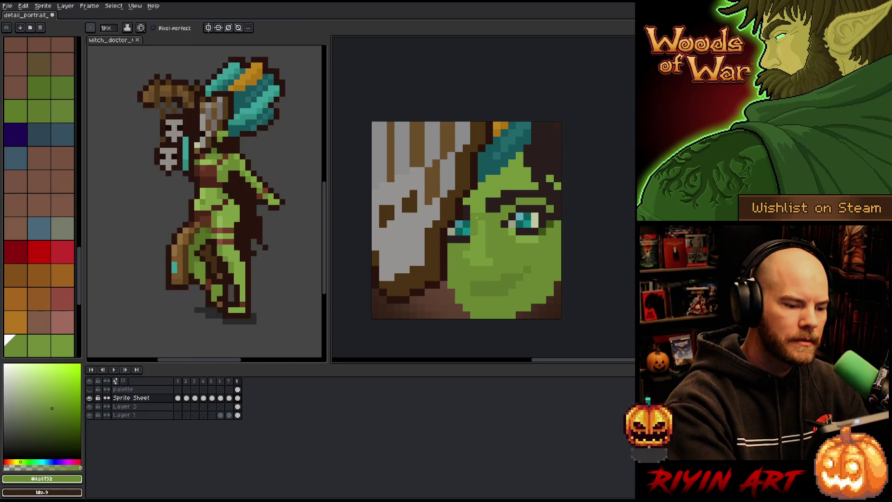
left_click(492, 197, "alt")
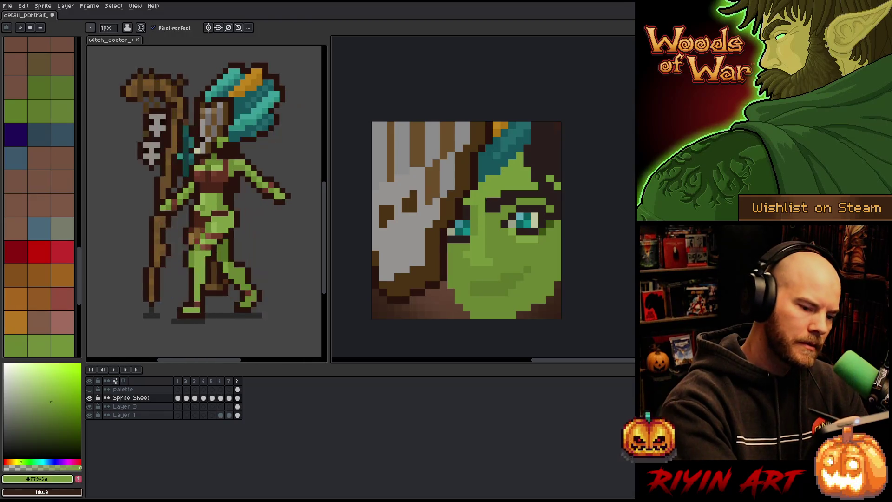
left_click(496, 225, "alt")
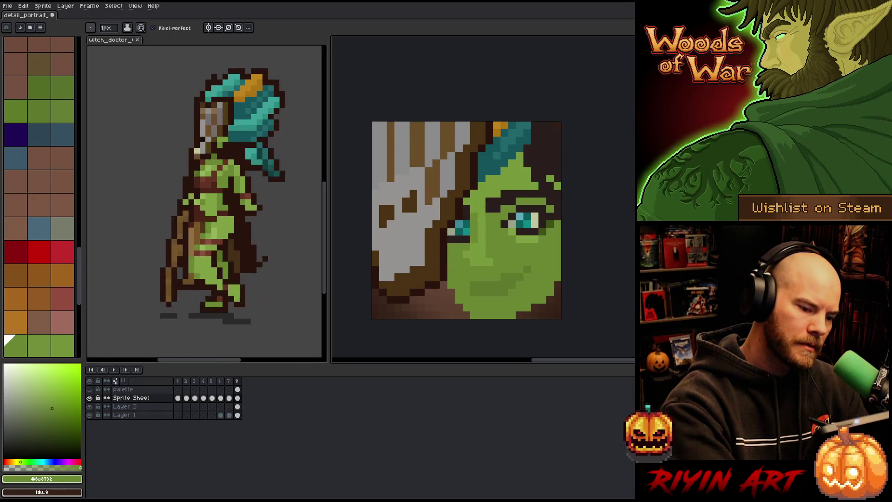
key("alt")
left_click(474, 214, "alt")
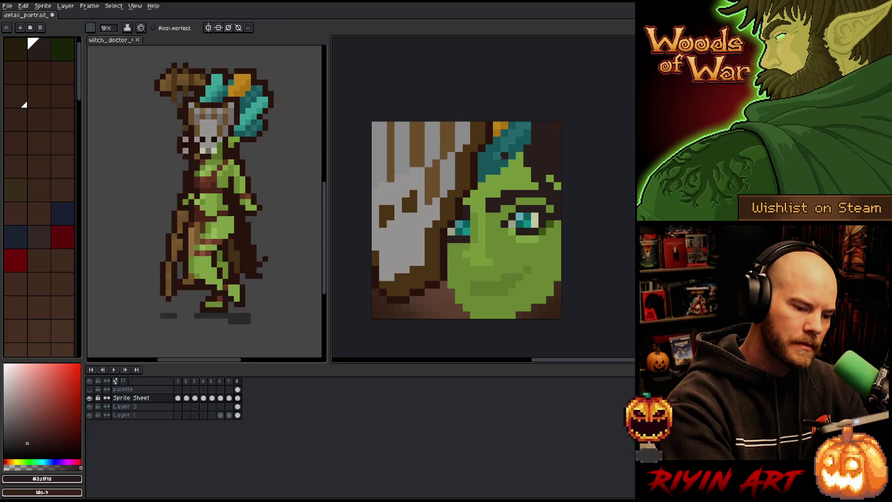
Select the shading block beside the nose, shift it, and commit the move
key("m")
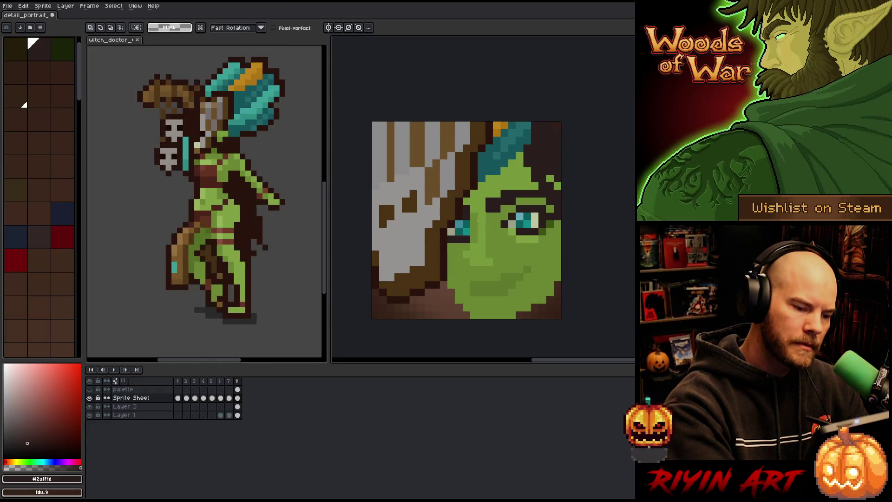
mouse_move(486, 211)
left_mouse_down()
mouse_move(482, 248)
mouse_move(468, 267)
mouse_move(471, 260)
left_mouse_up()
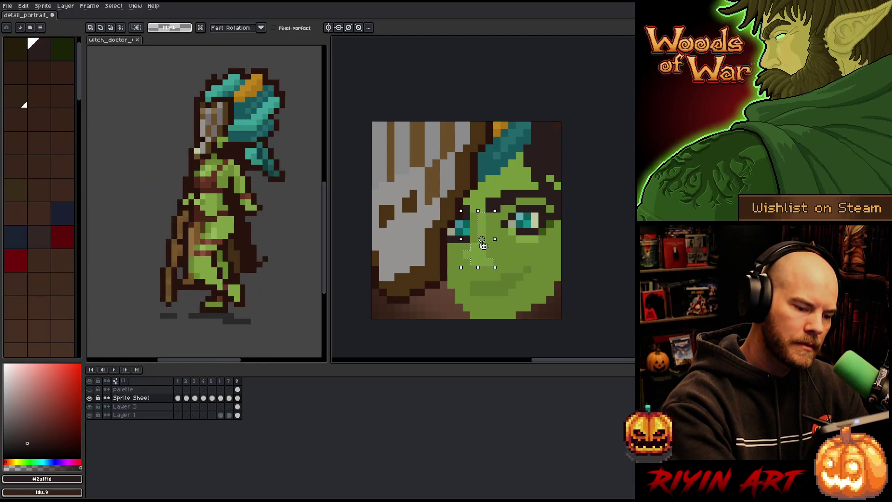
left_click(478, 255)
key("Return")
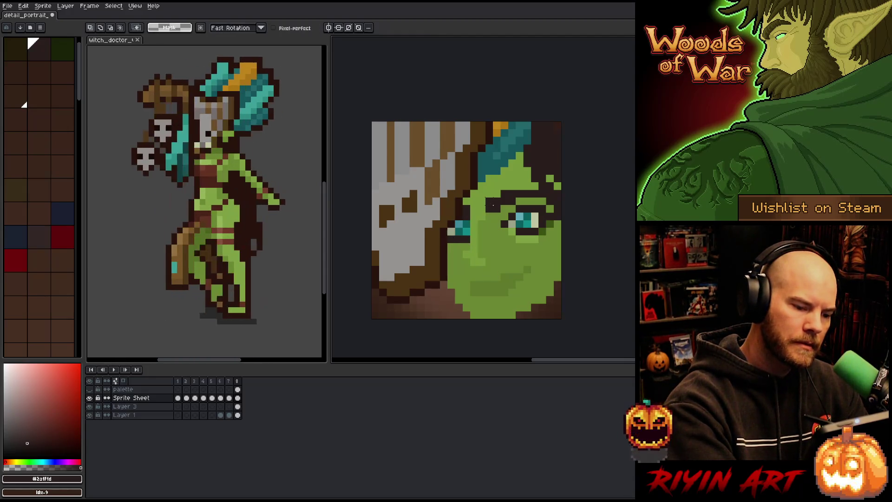
key("b")
left_click(483, 246, "alt")
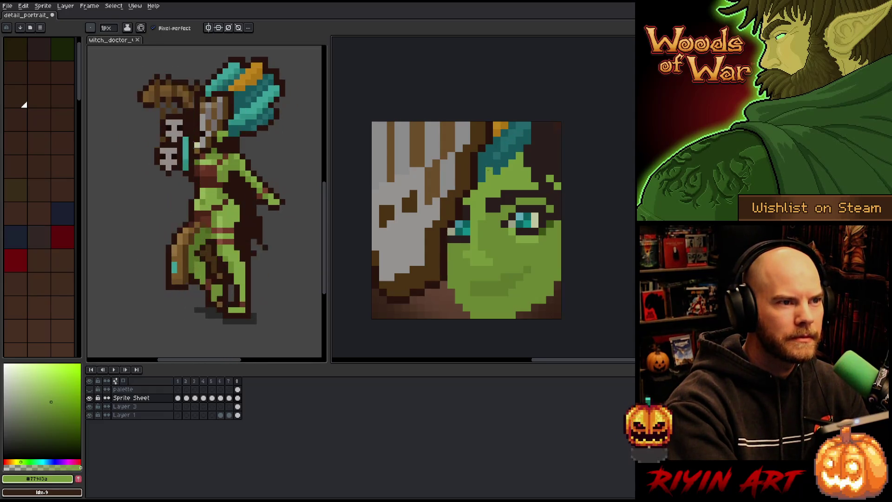
left_click(481, 276, "alt")
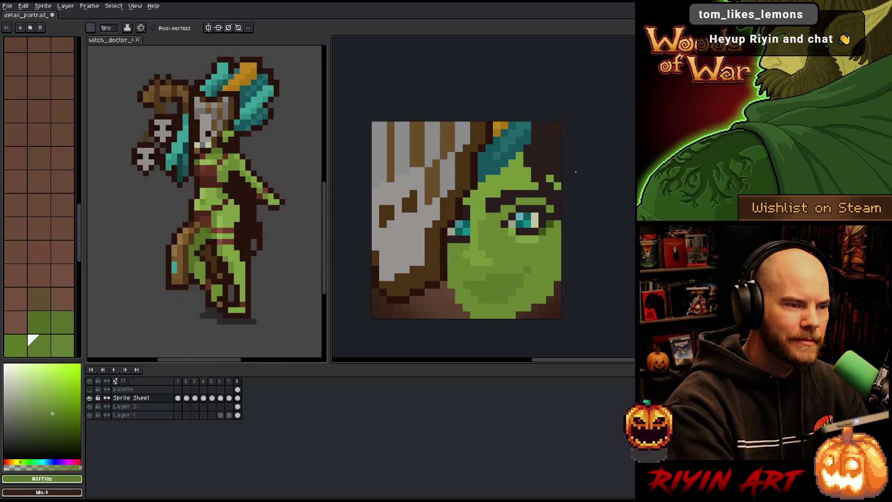
Sample a darker green from the red-eyed portrait frame and shade the witch doctor's chin with it
key("Left")
key("Left")
key("Left")
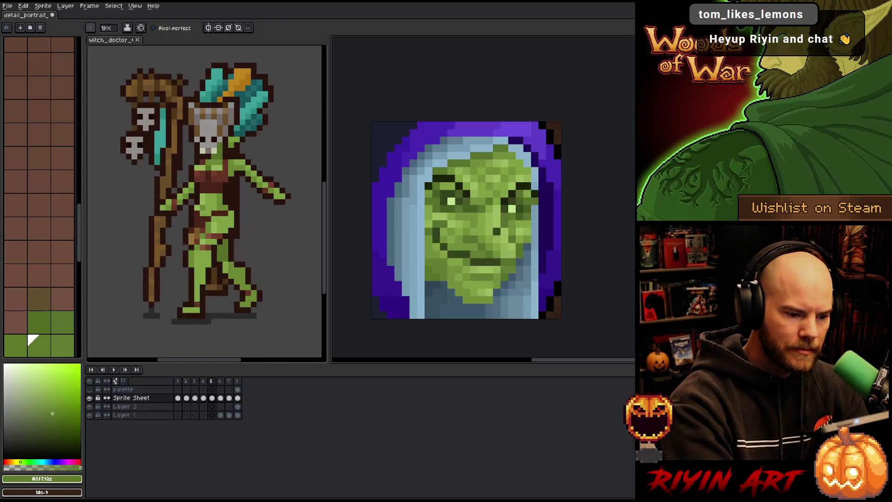
key("Left")
left_click(500, 269, "alt")
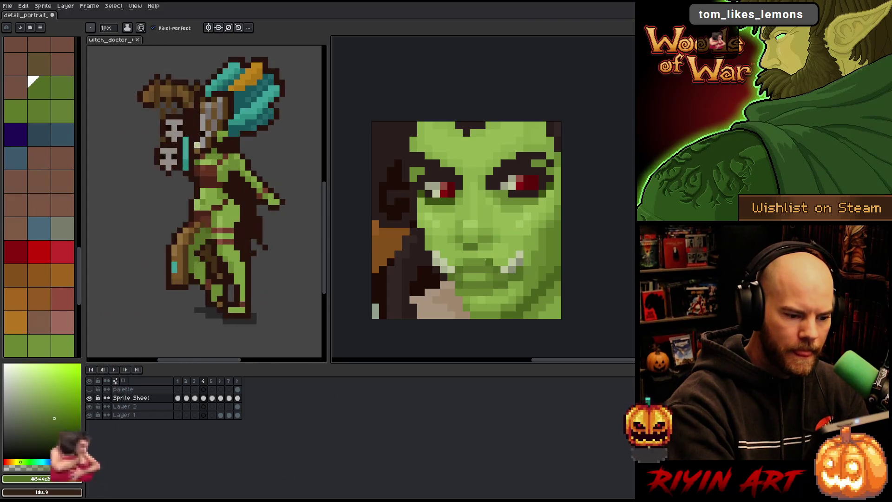
left_click(485, 260, "alt")
key("Right")
key("Right")
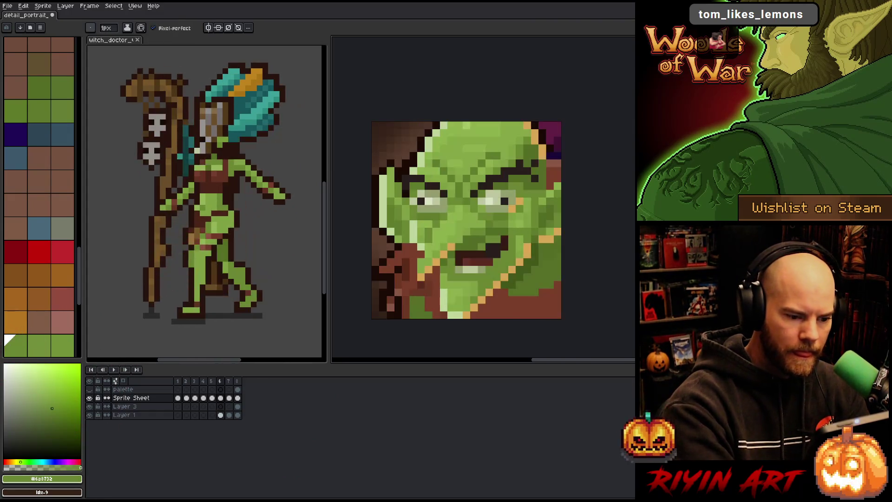
key("Right")
key("Right")
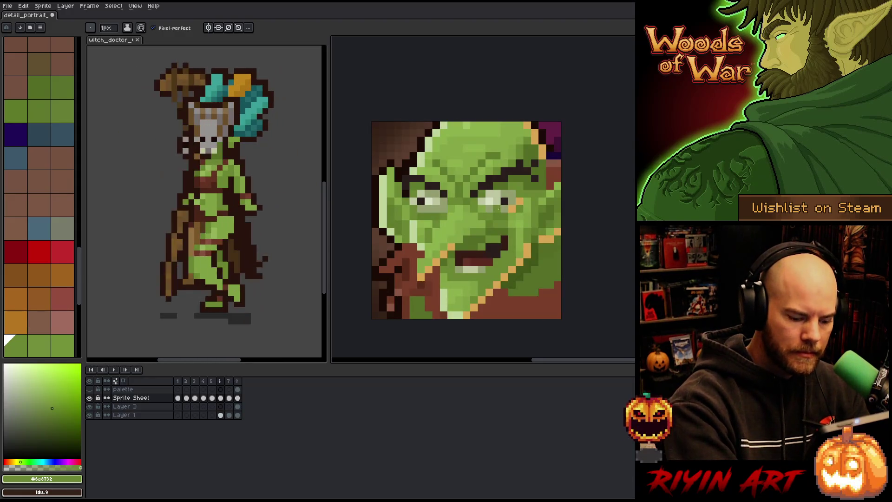
key("i")
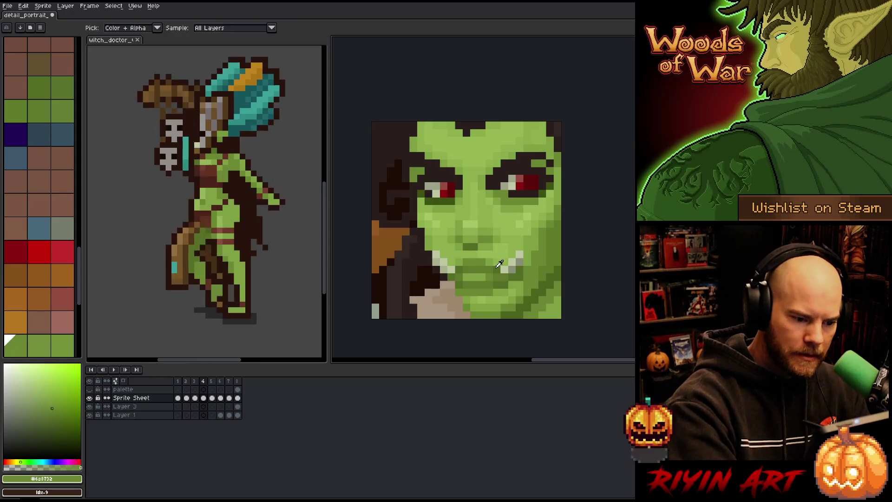
left_click(499, 263)
key("b")
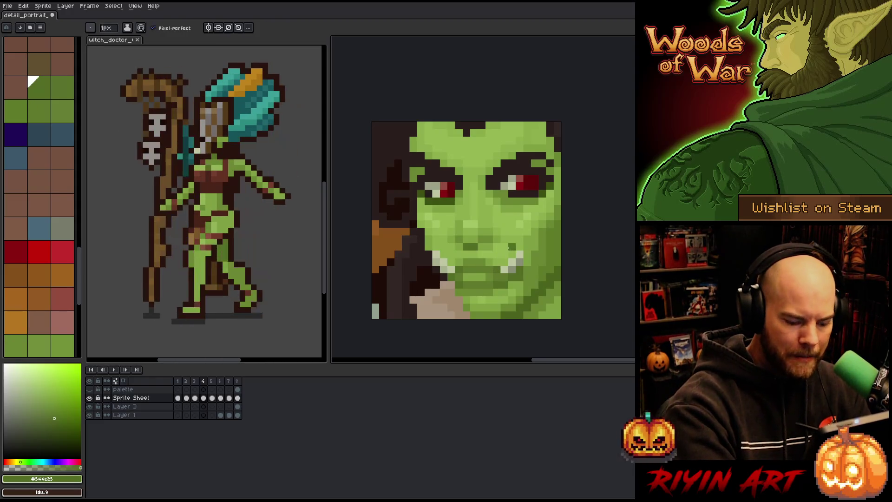
left_click_drag(497, 292, 509, 285)
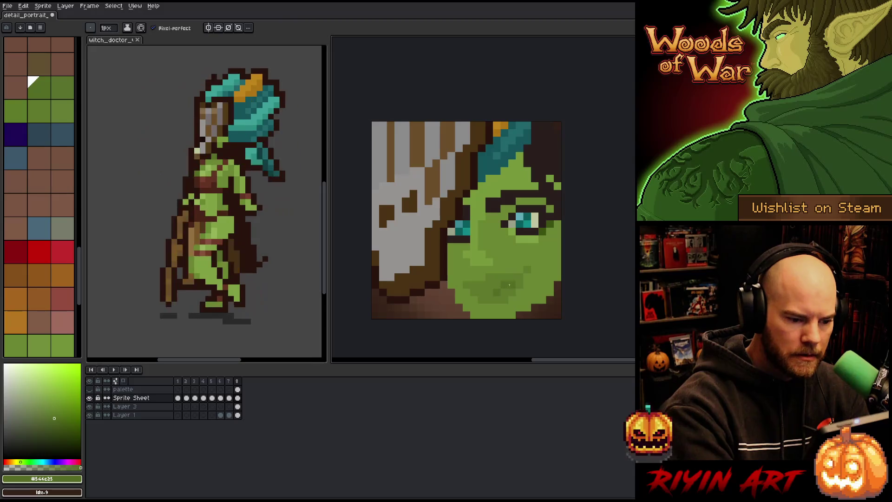
Undo the chin shading and sample a green from the red-eyed reference portrait
key("ctrl+z")
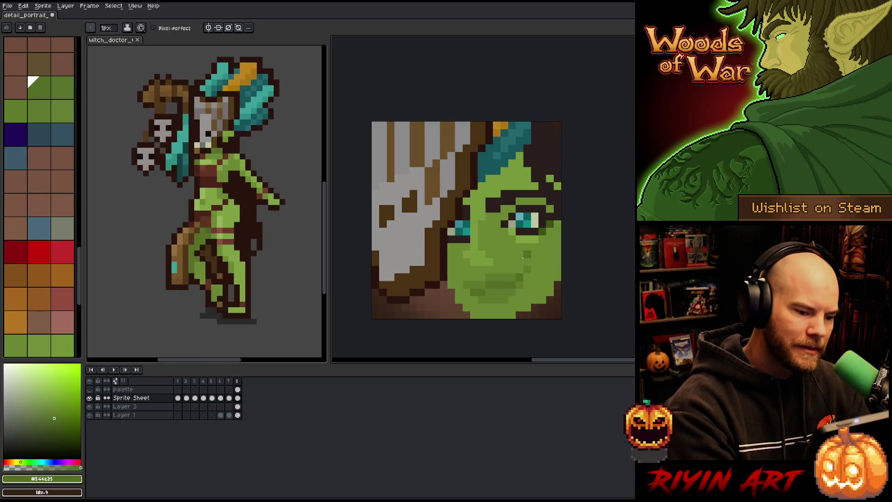
left_click(491, 281, "alt")
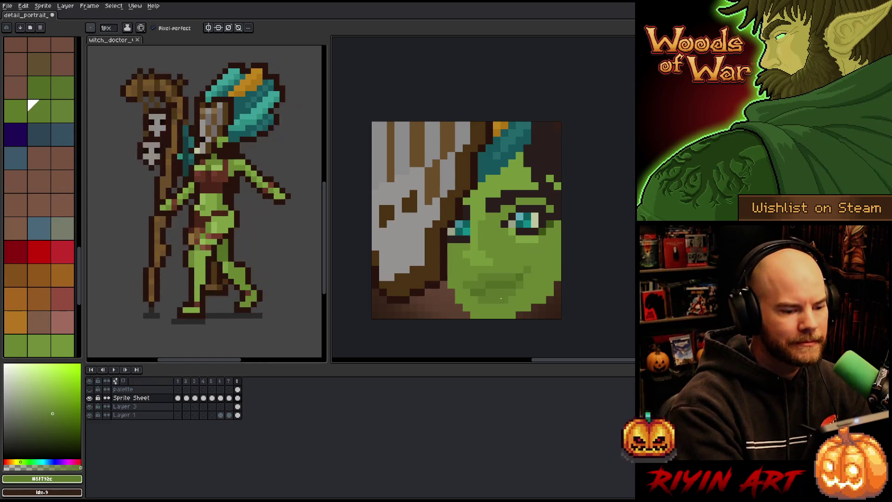
left_click(203, 398)
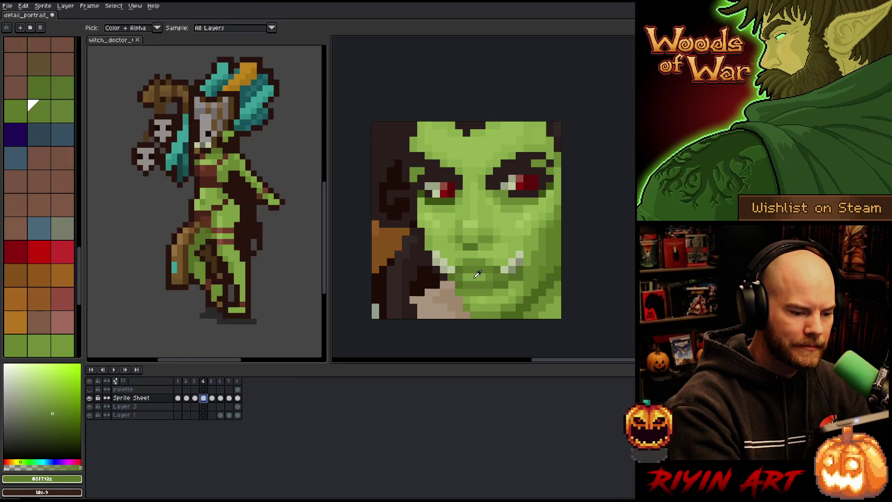
left_click(237, 398)
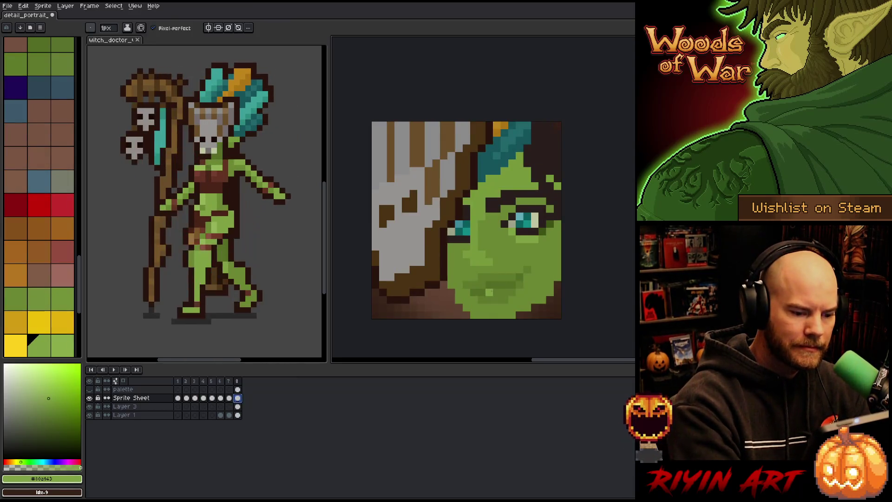
left_click(203, 397)
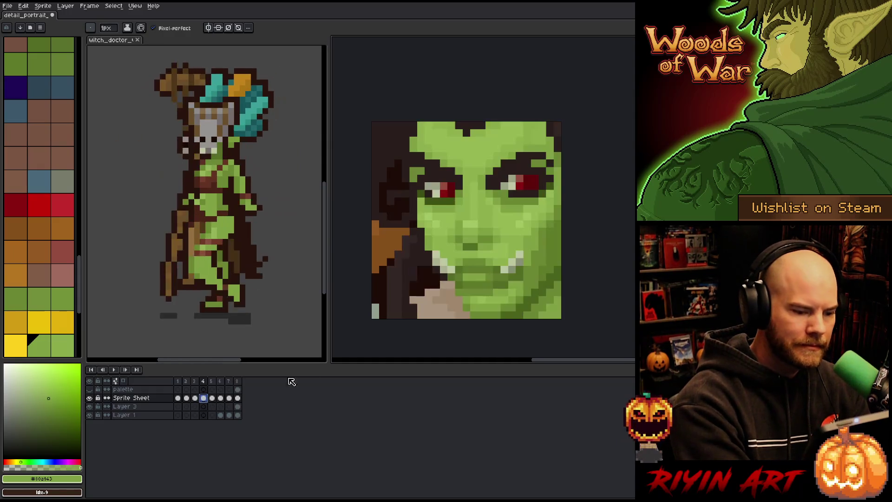
left_click(504, 273, "alt")
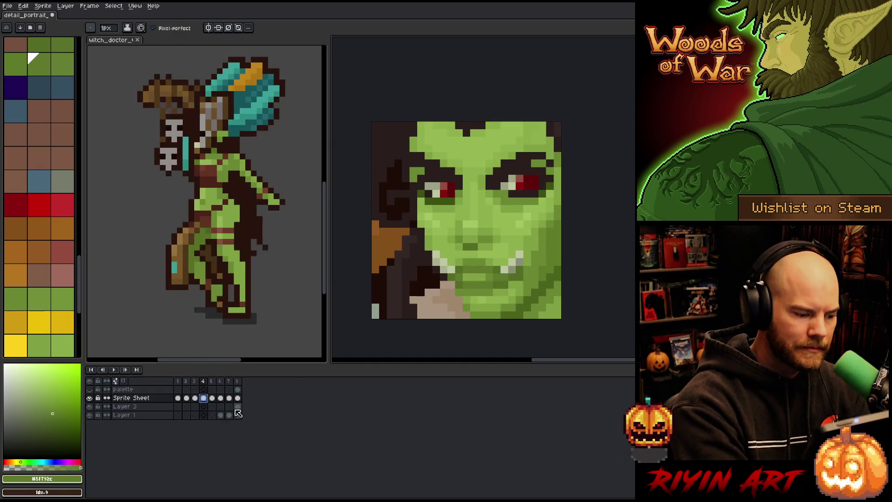
left_click(237, 398)
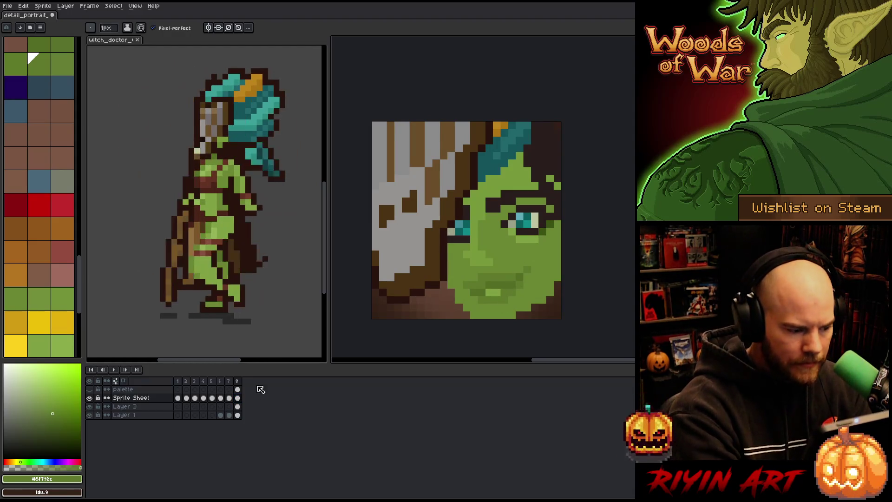
Pick mid and darker greens from the reference faces and paint them onto the witch doctor's jaw
left_click(212, 398)
left_click(203, 398)
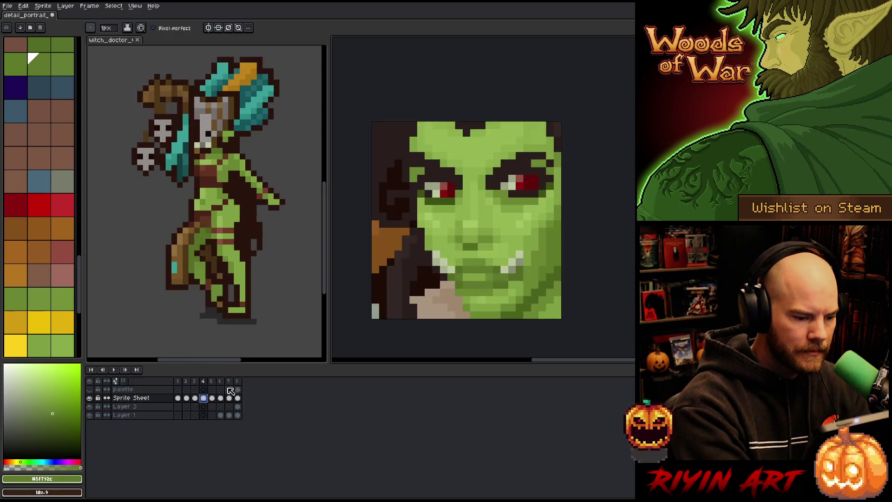
key("i")
left_click(492, 273)
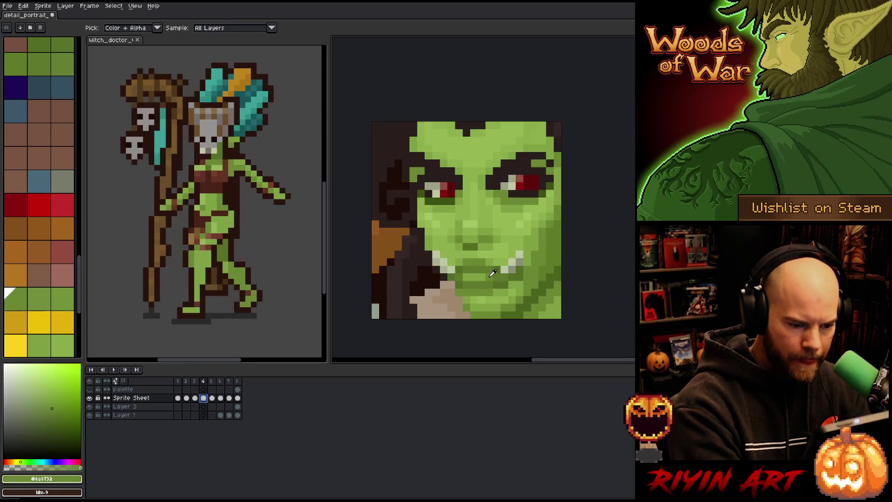
key("b")
key("End")
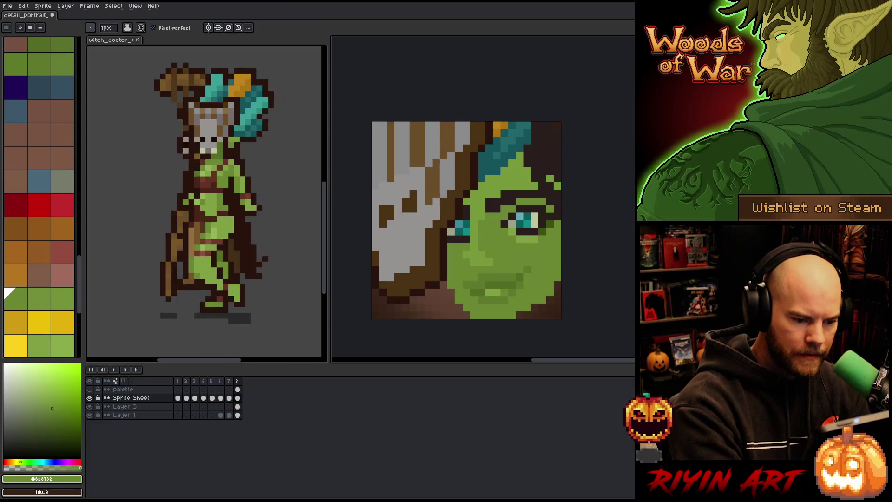
key("i")
left_click(483, 278)
key("b")
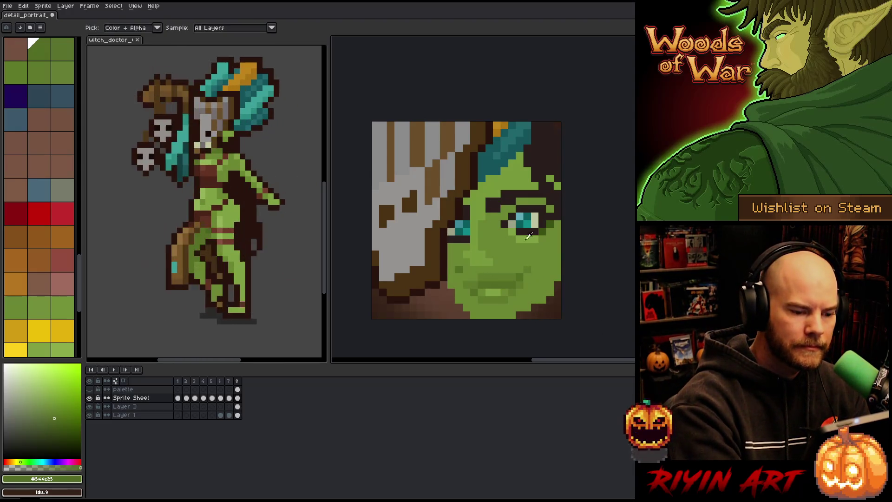
Paint lighter and mid skin greens across the witch doctor's cheek and jaw
left_click(489, 223, "alt")
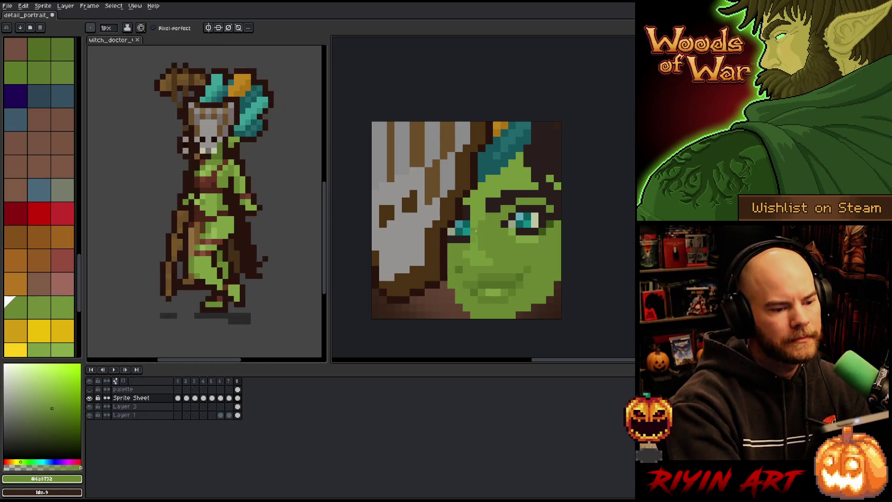
left_click(482, 225, "alt")
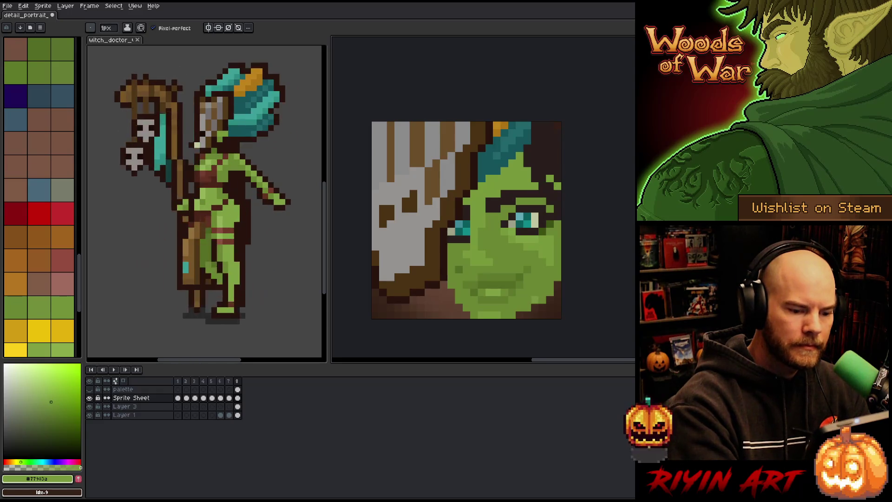
left_click(534, 251, "alt")
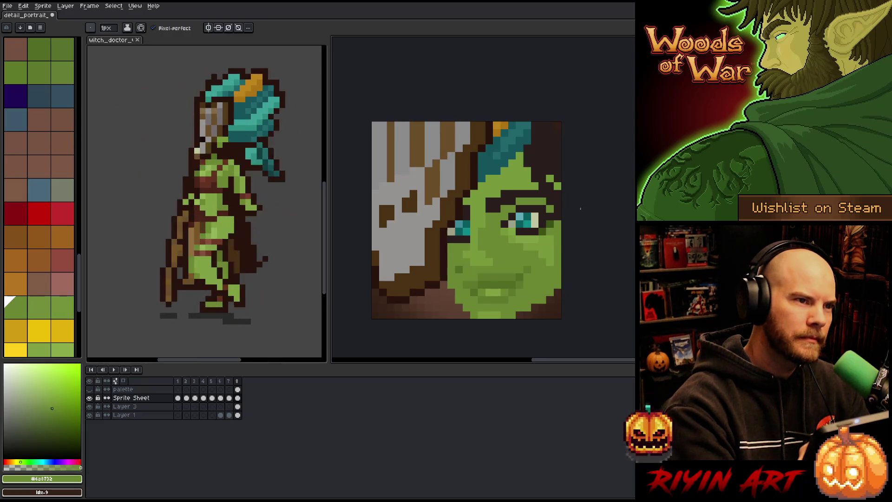
left_click(550, 238, "alt")
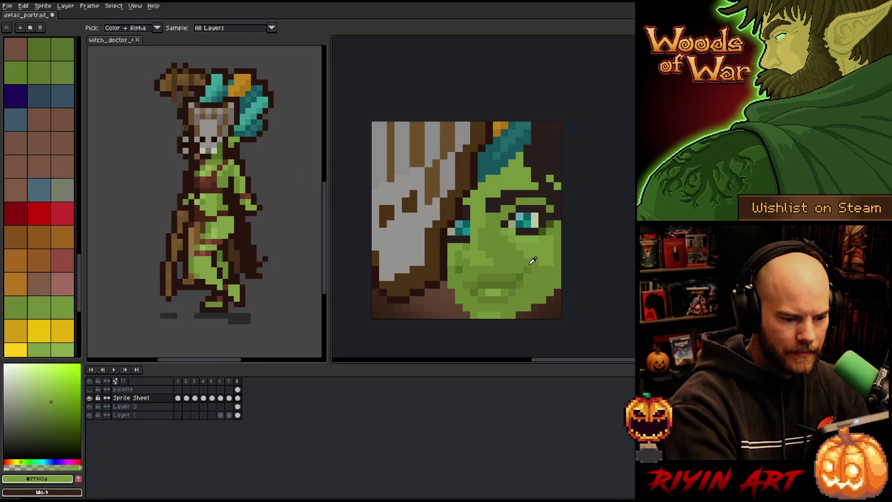
Shade the cheek with darker, mid and light greens, recolouring an orange pixel dark brown
left_click(458, 247, "alt")
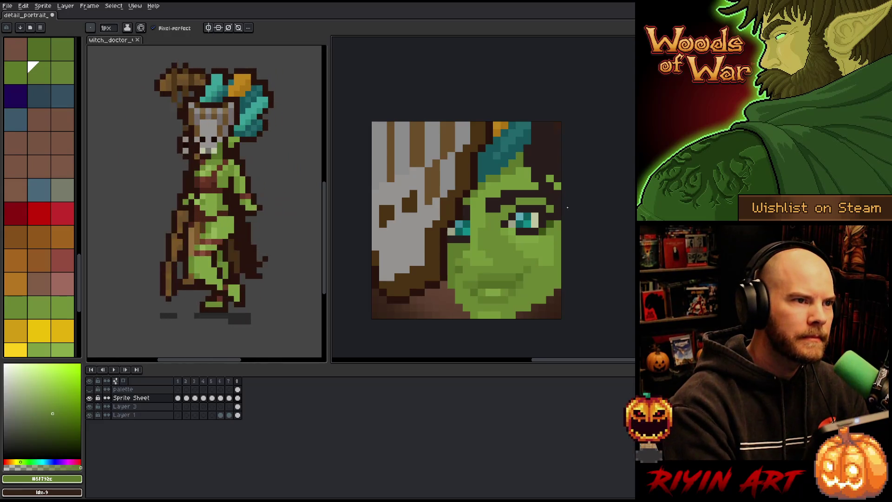
left_click(474, 215, "alt")
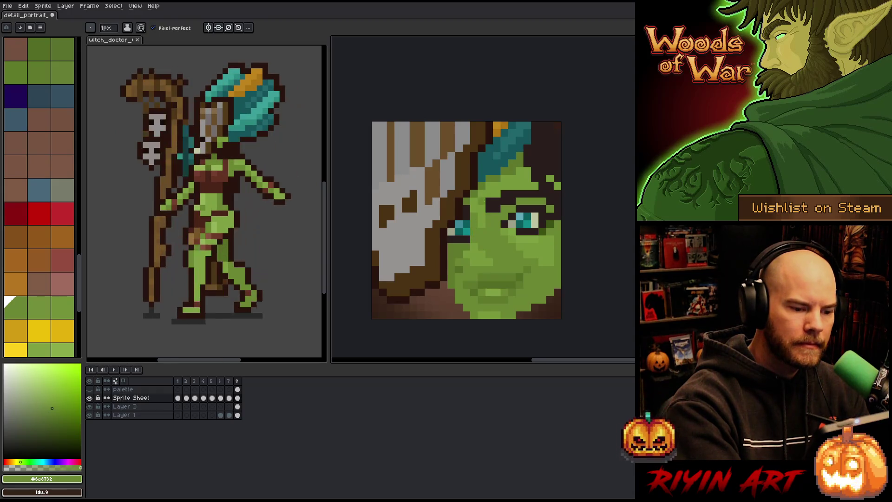
left_click(483, 223, "alt")
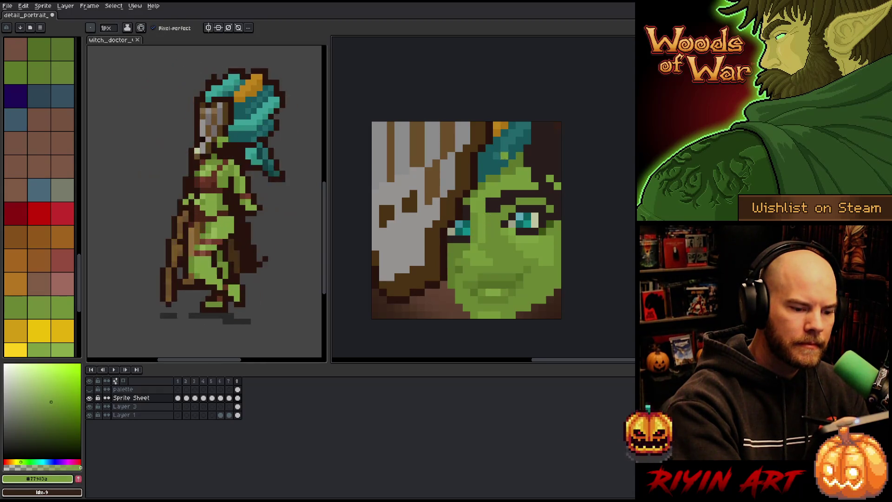
left_click(474, 224, "alt")
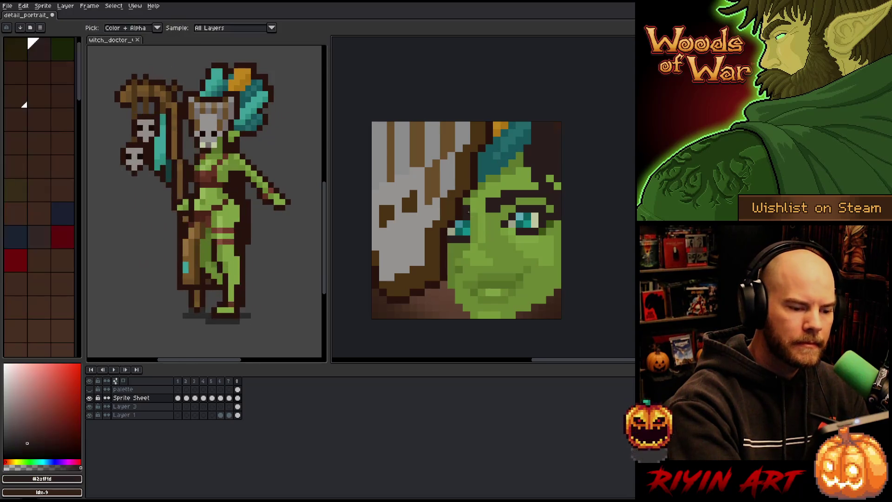
left_click(483, 222, "alt")
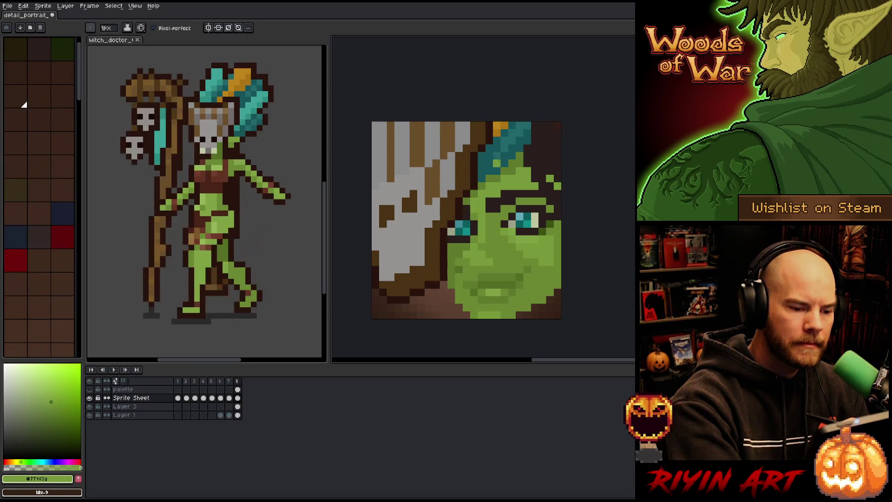
left_click(481, 217, "alt")
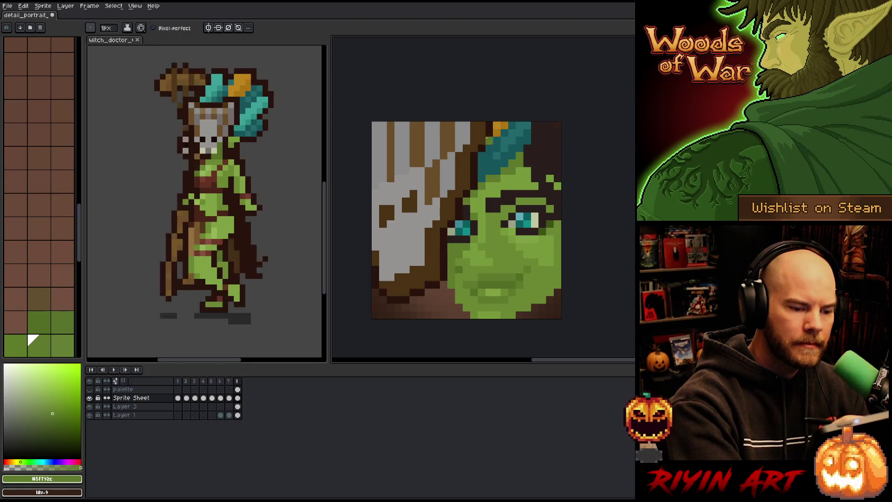
left_click(468, 210, "alt")
left_click(496, 126)
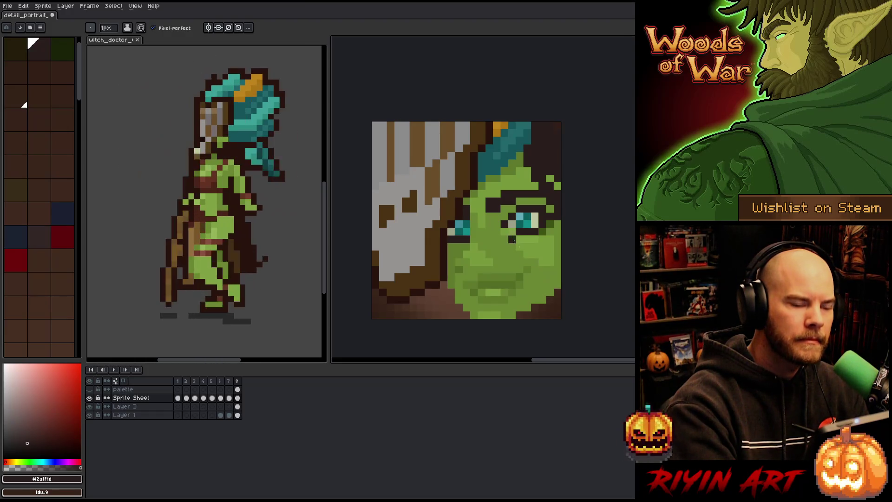
Select a small block of the cheek, then drop the selection and resume penciling
left_click(500, 230, "alt")
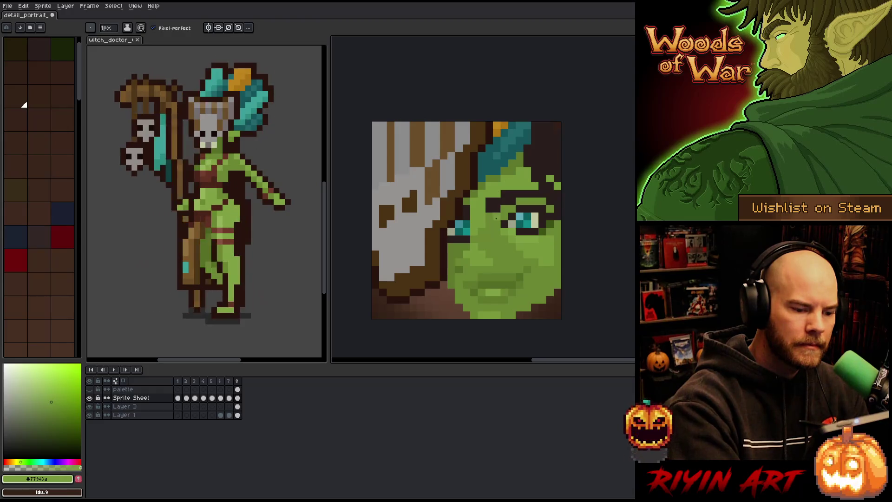
key("m")
mouse_move(461, 242)
left_mouse_down()
mouse_move(494, 266)
mouse_move(473, 260)
left_mouse_up()
key("ctrl+d")
key("b")
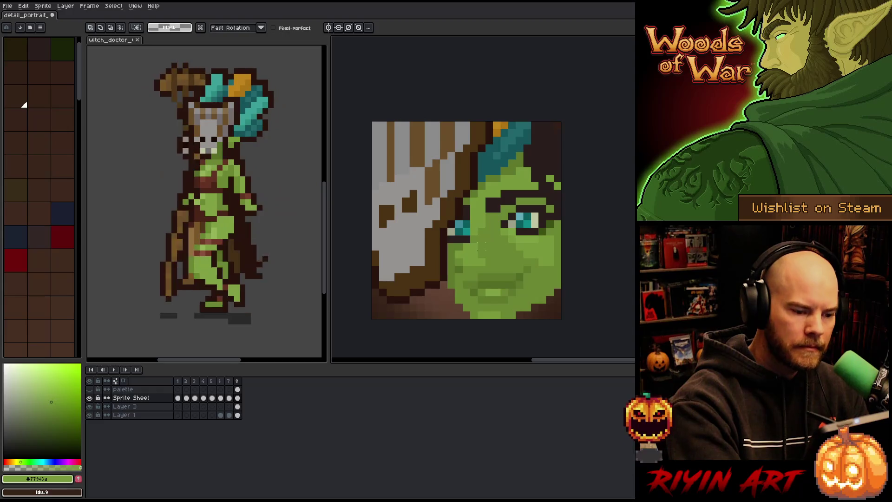
key("b")
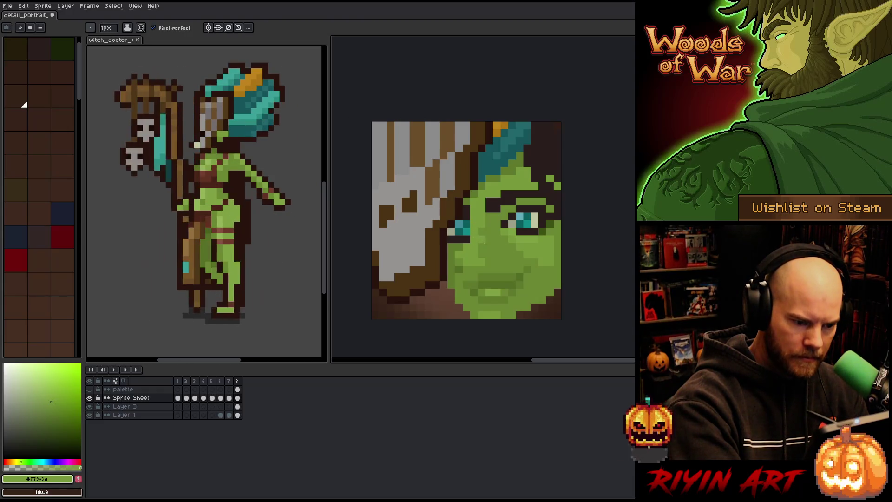
Work mid, light and darker greens with dark brown accents under the eye
left_click(485, 220, "alt")
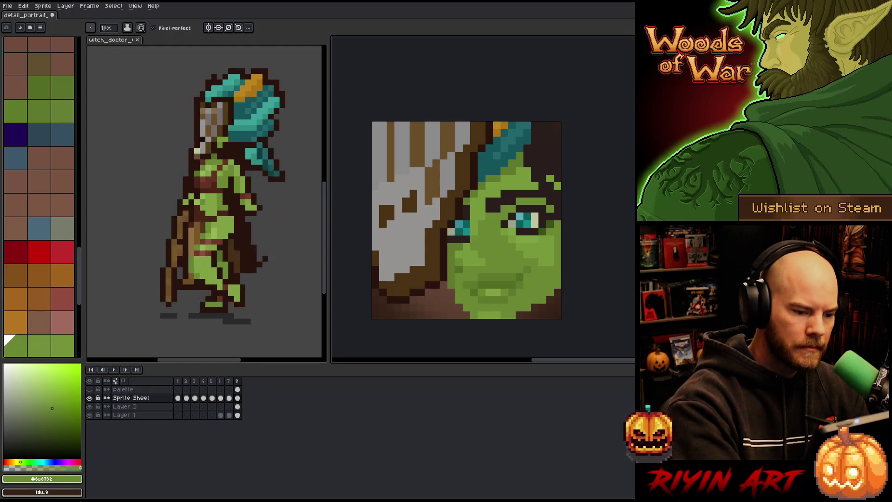
left_click(467, 231, "alt")
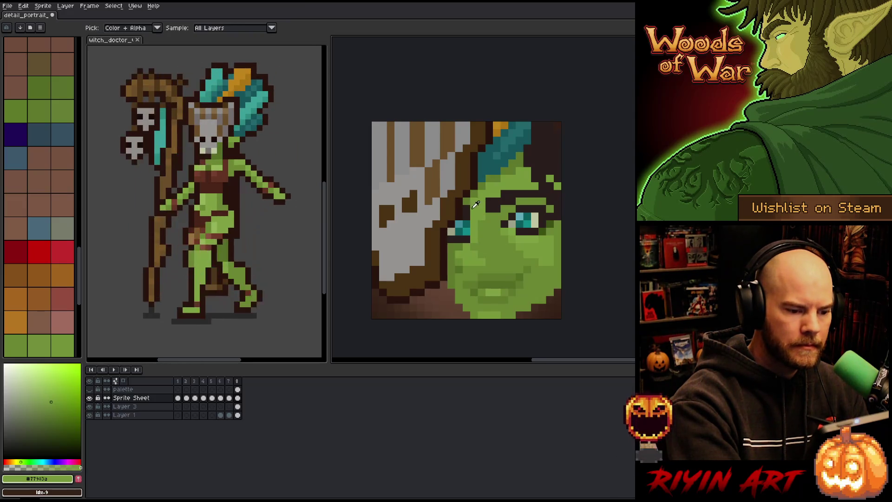
left_click(474, 210, "alt")
left_click(476, 202, "alt")
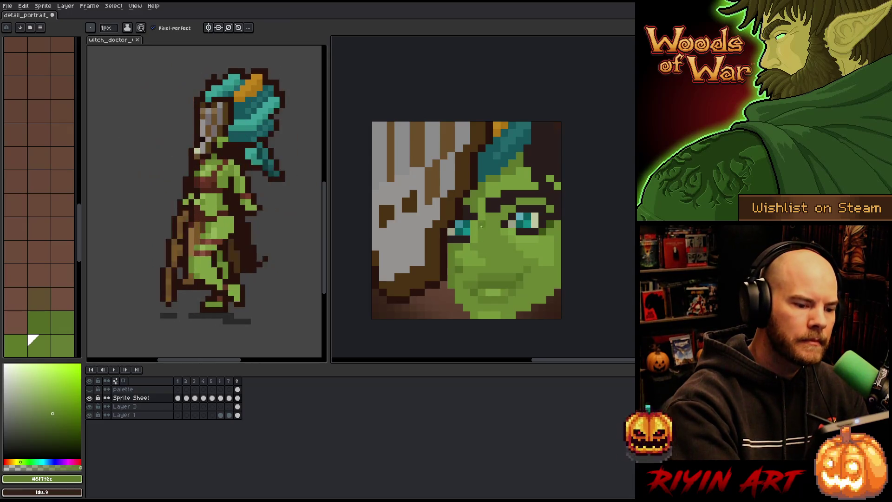
left_click(474, 209, "alt")
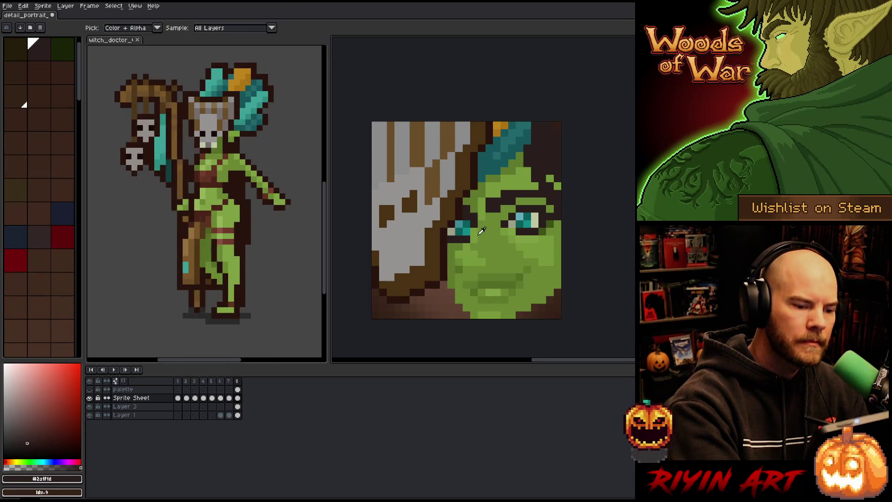
left_click(490, 178, "alt")
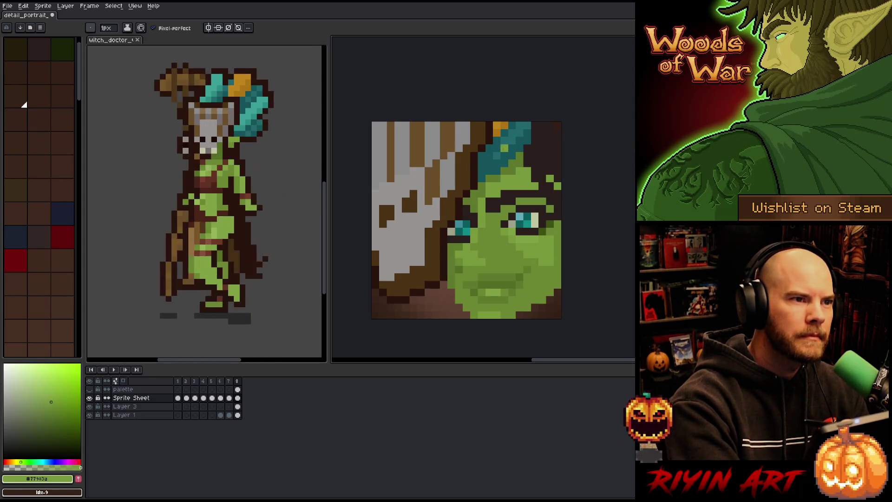
left_click(461, 255, "alt")
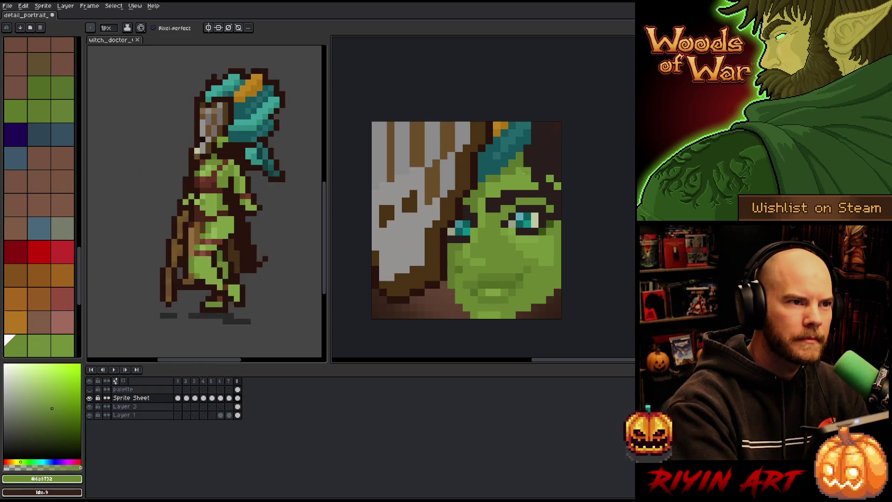
left_click(473, 265, "alt")
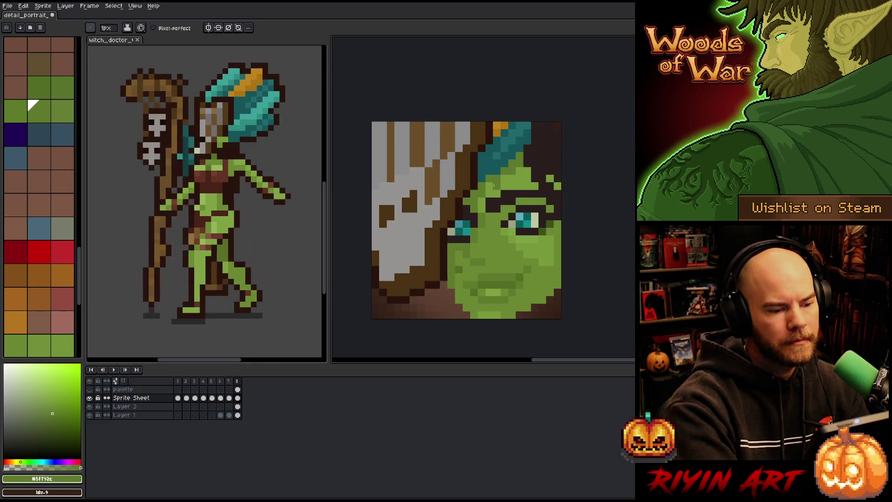
Smooth the cheek shading with light, mid and darker skin greens
left_click(494, 185, "alt")
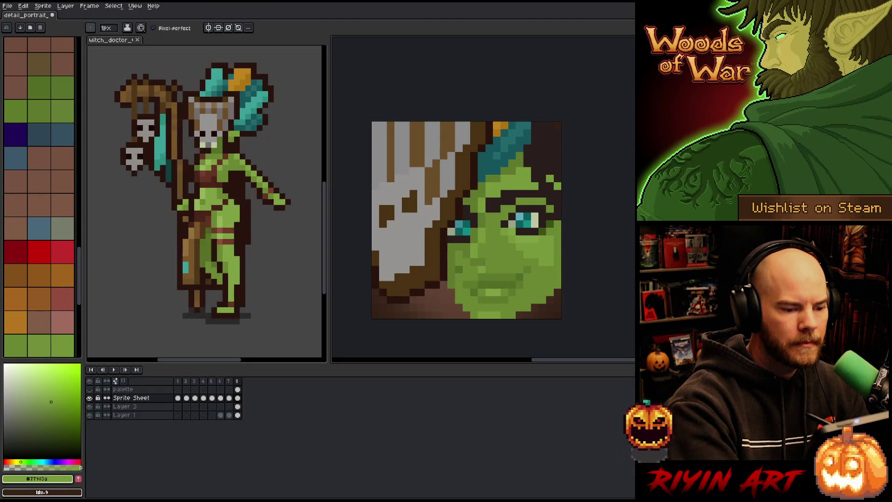
left_click(487, 246, "alt")
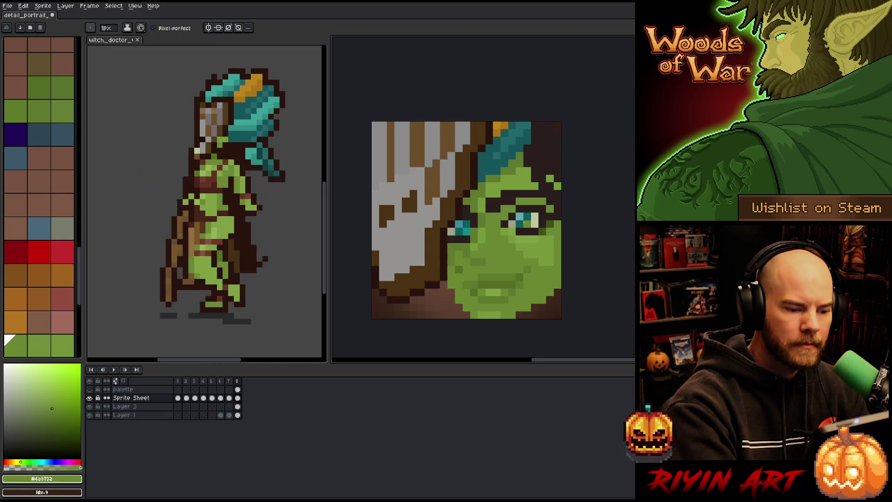
key("alt")
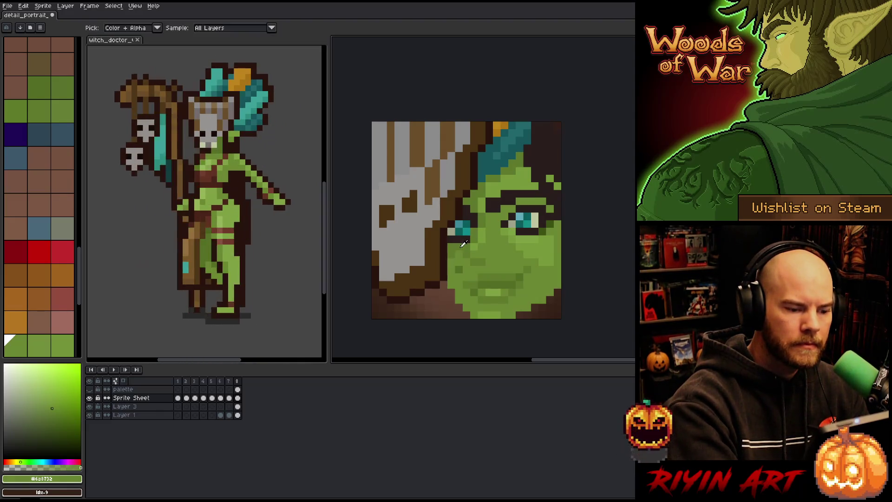
left_click(463, 244, "alt")
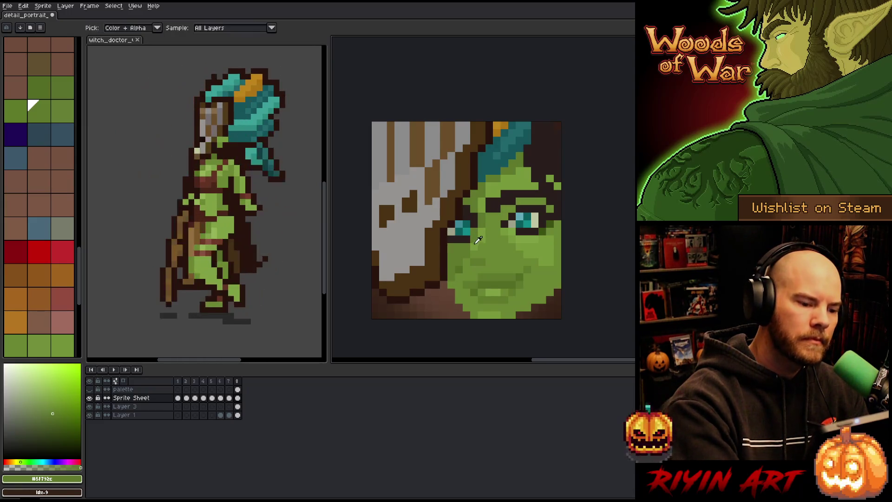
left_click(468, 253, "alt")
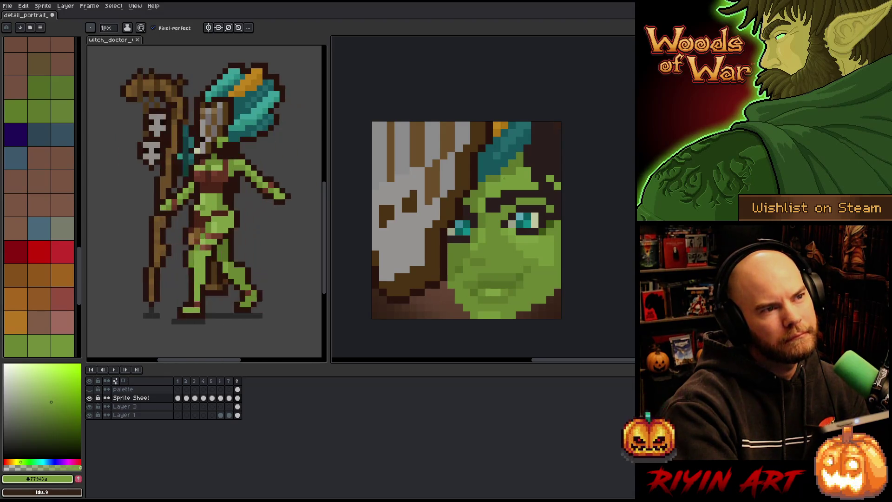
left_click(551, 247, "alt")
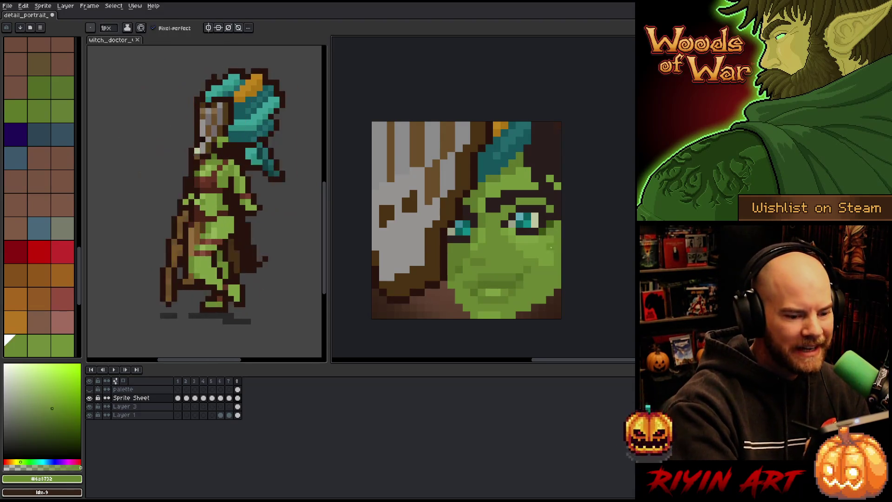
left_click(549, 260, "alt")
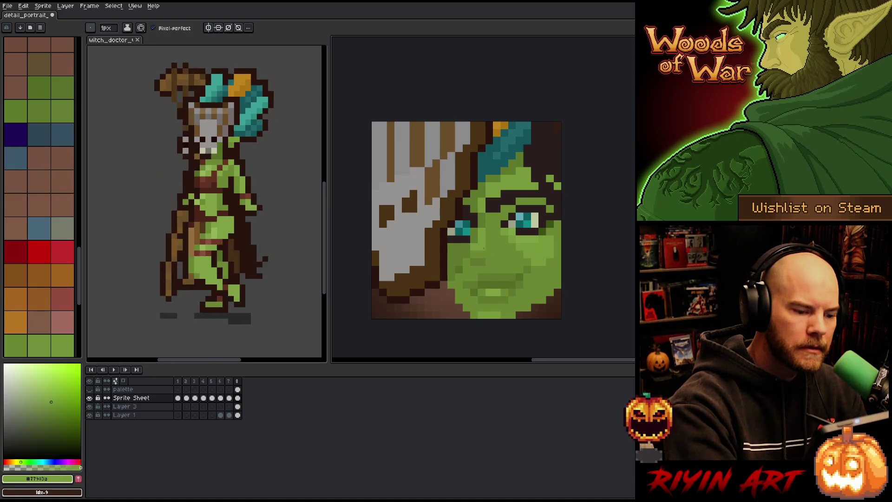
Touch up the face shading with mid green #6a8732 and lighter green #77983a
key("i")
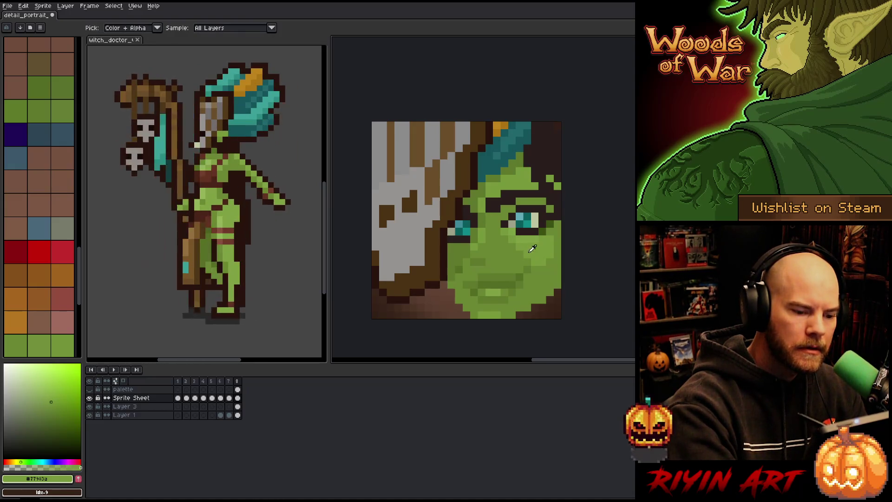
left_click(528, 246)
key("b")
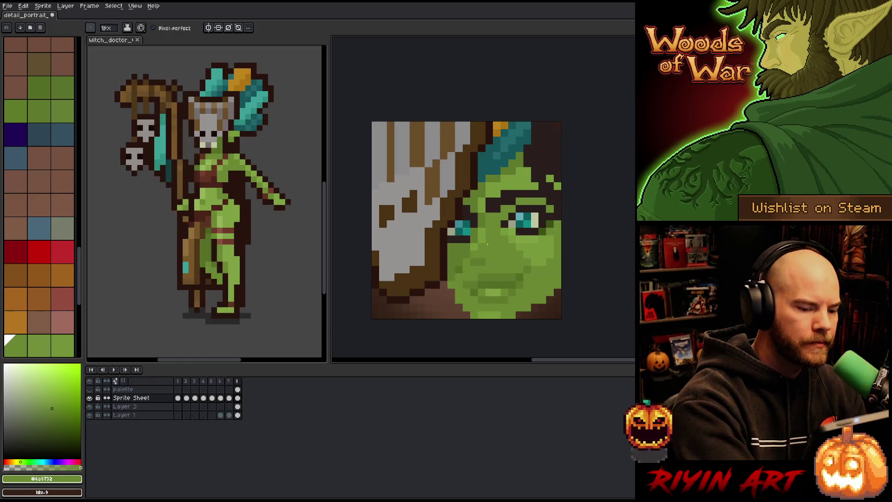
left_click(515, 253, "alt")
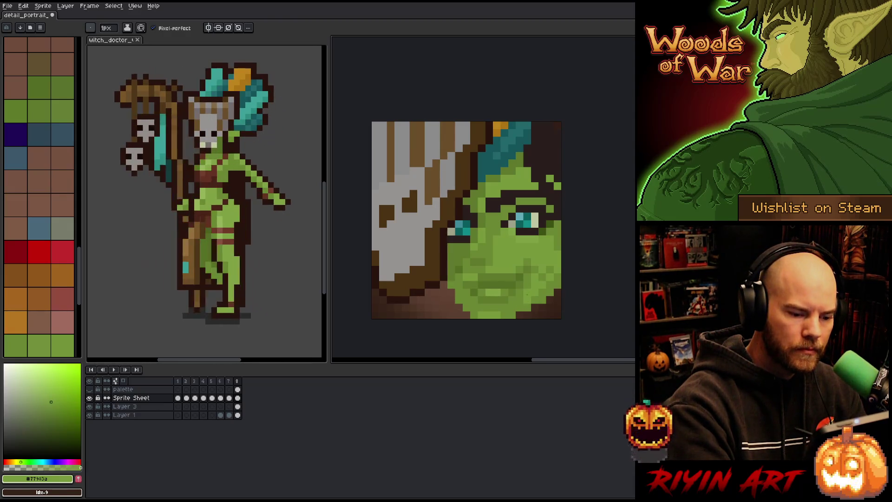
left_click(534, 266, "alt")
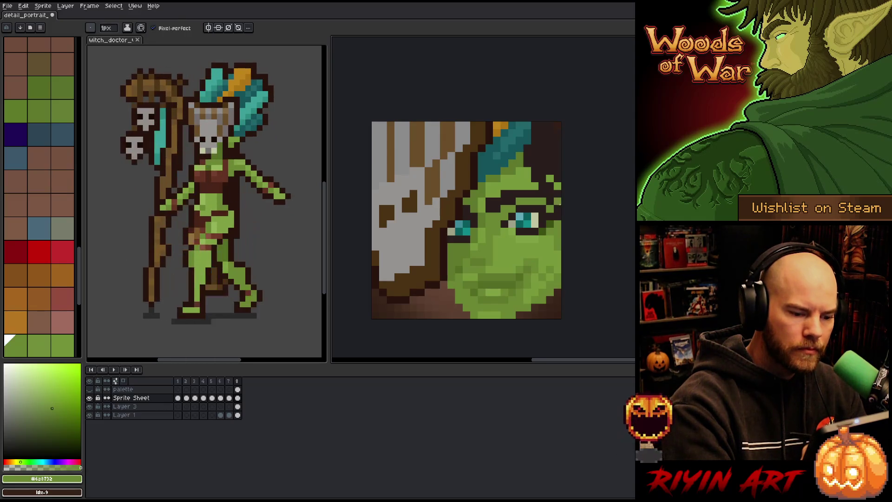
left_click(528, 256, "alt")
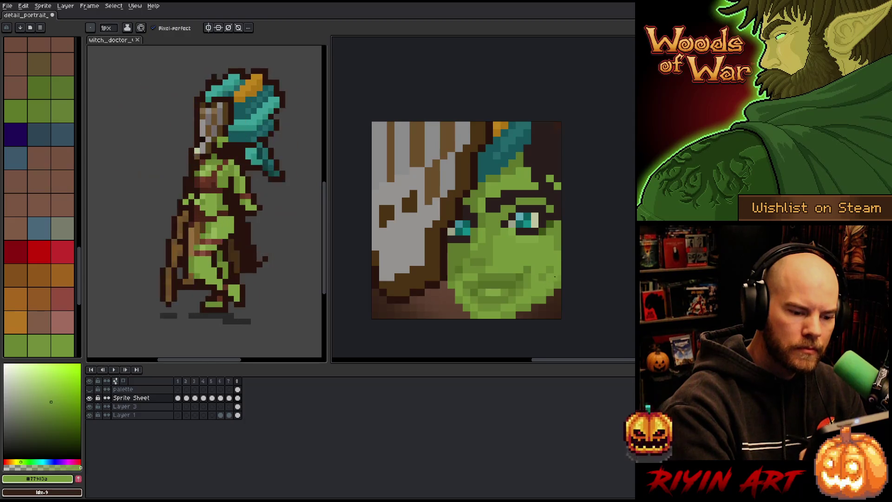
Add brighter highlight green and rework mid and lighter greens across the face
left_click(541, 262, "alt")
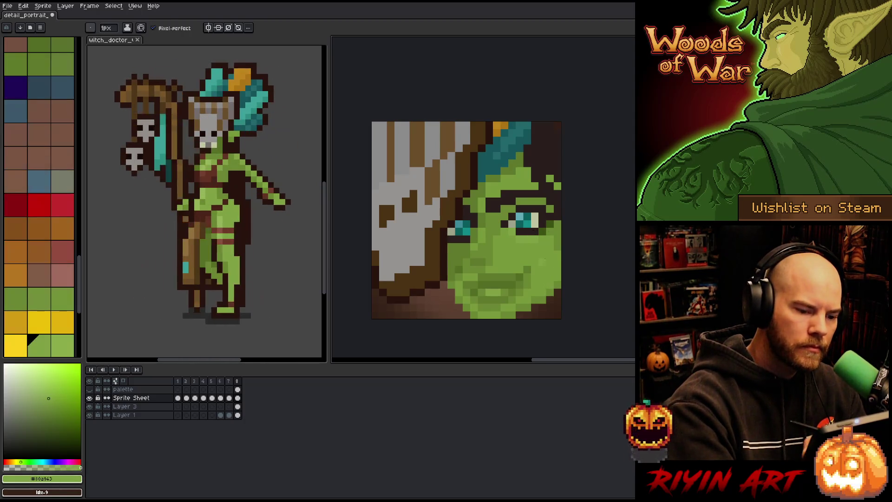
left_click(558, 239, "alt")
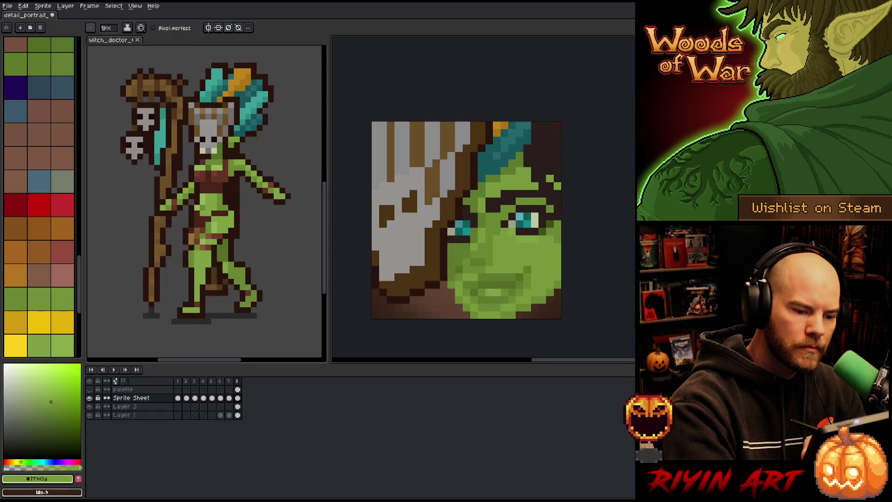
left_click(557, 247, "alt")
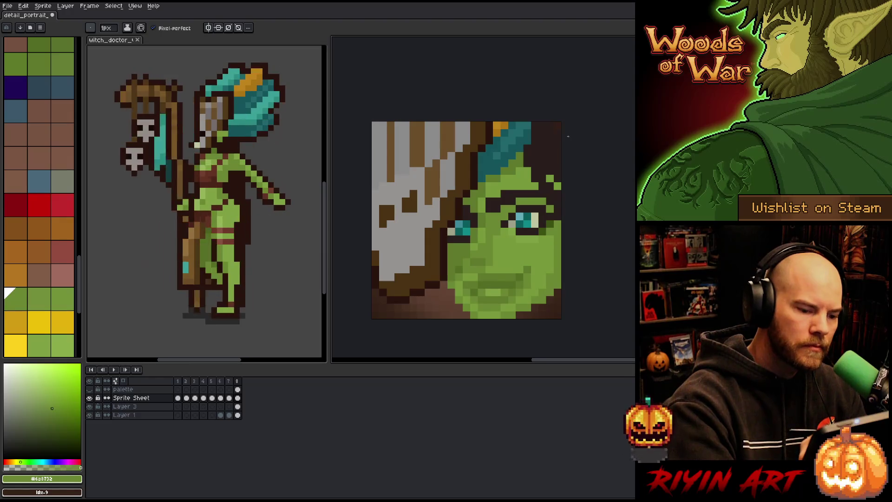
left_click(535, 177, "alt")
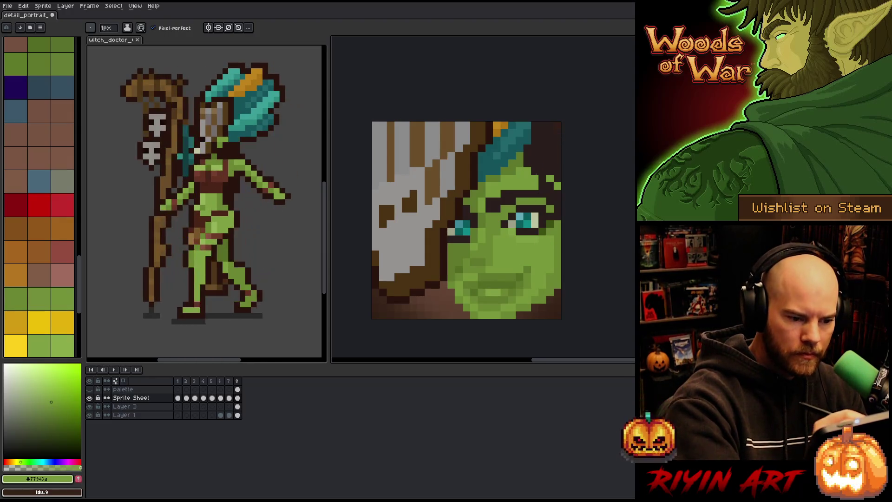
left_click(535, 178, "alt")
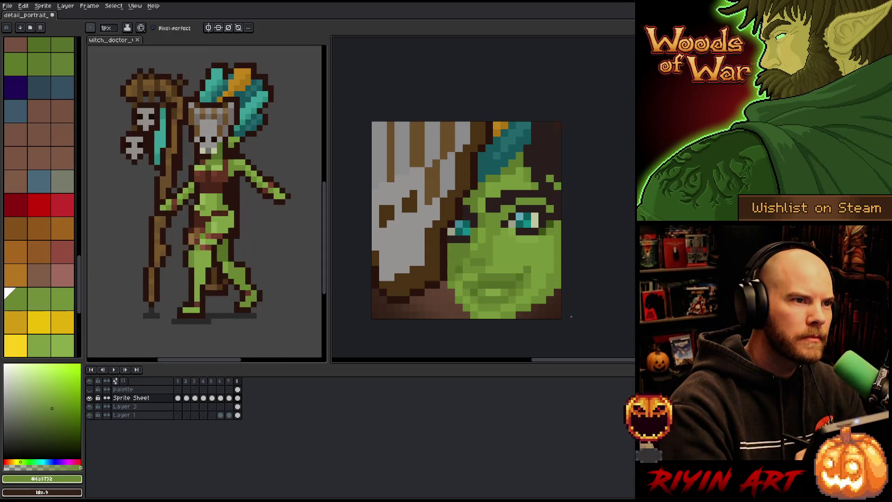
left_click(517, 220, "alt")
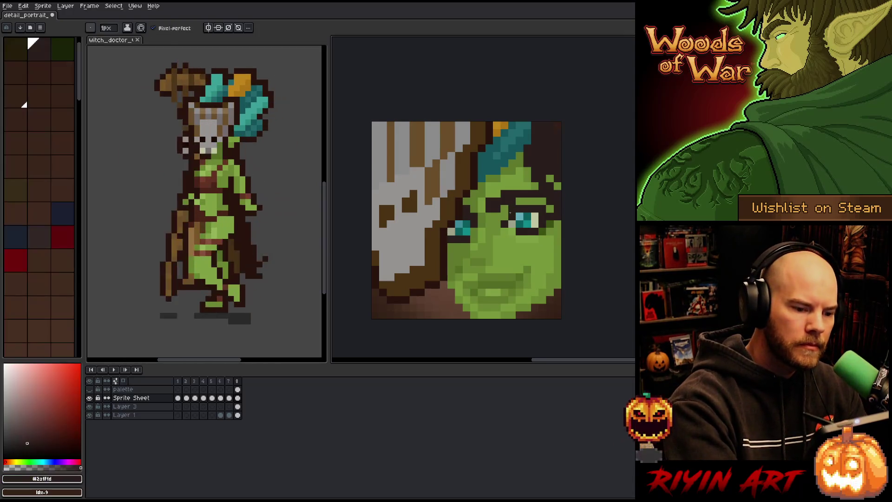
Work dark green #546c25 and mid green #6a8732 into the face, then save the file
left_click(512, 223, "alt")
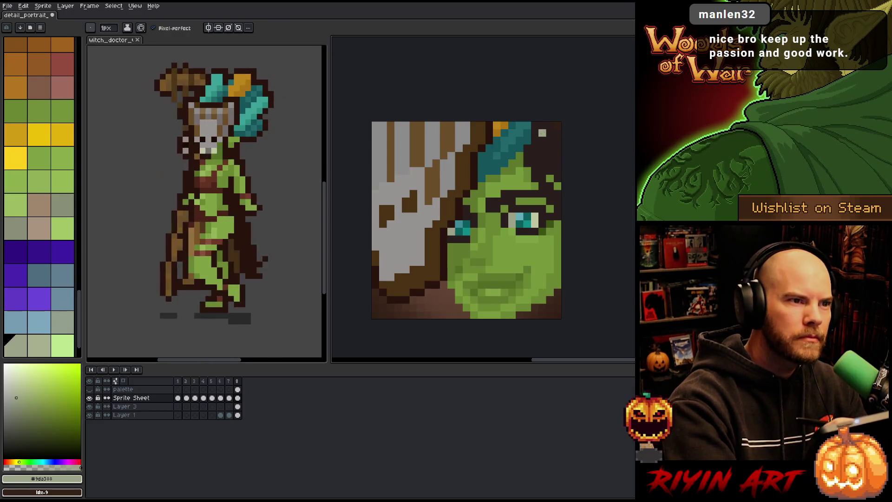
left_click(465, 274, "alt")
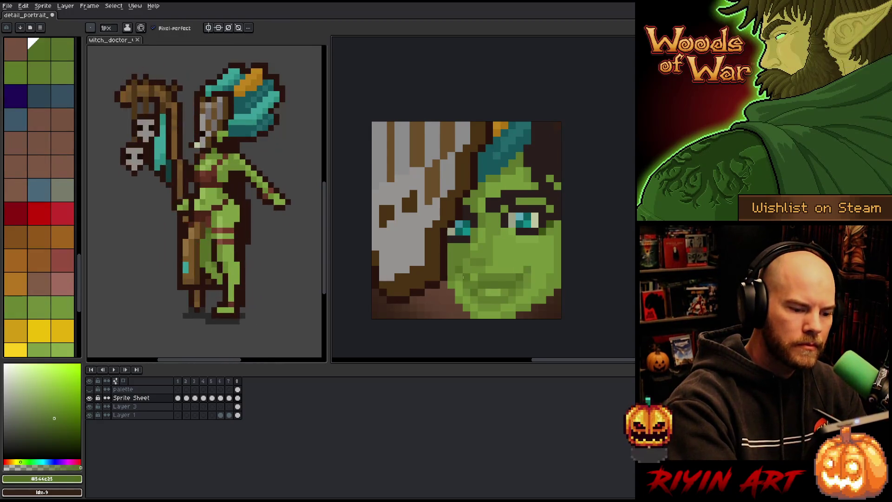
left_click(497, 208, "alt")
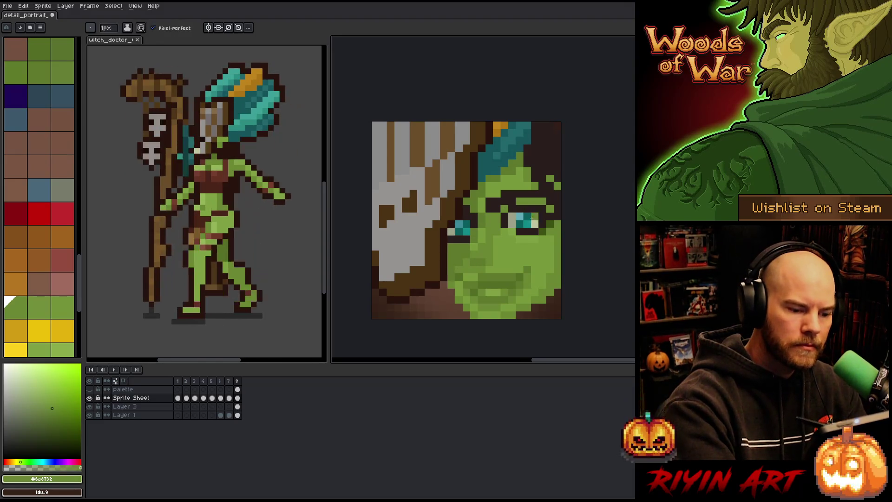
left_click(520, 277, "alt")
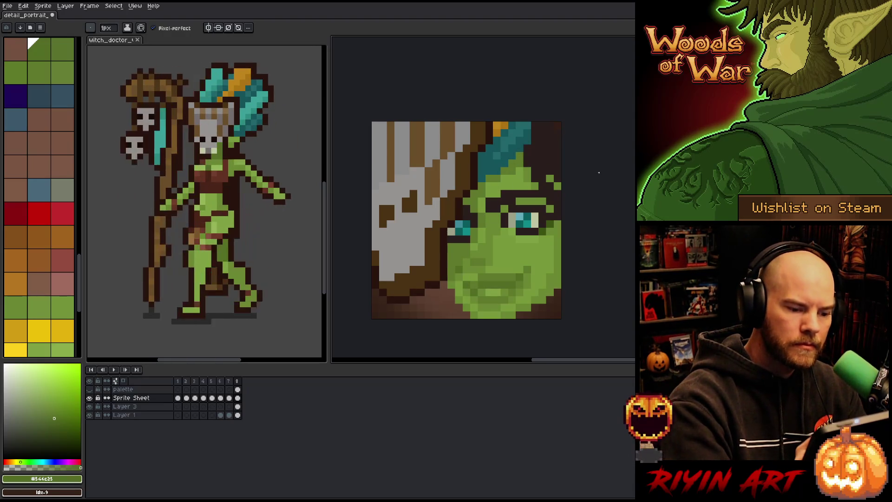
left_click(496, 292, "alt")
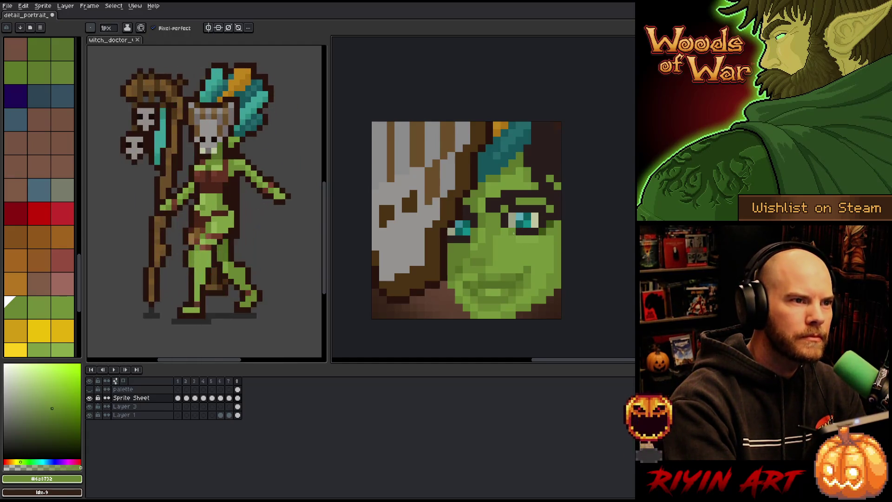
key("ctrl+z")
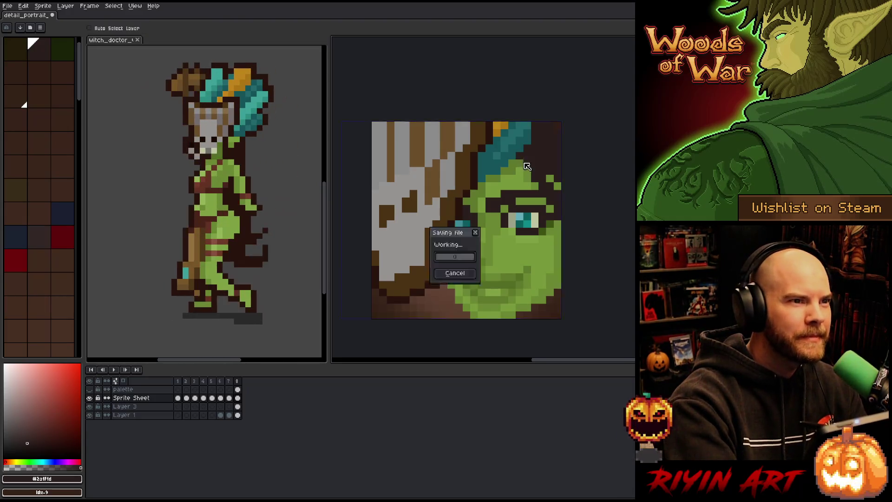
Add dark brown #2a1f1d pixels right of the eyebrow, with mid-green touch-ups around them
left_click(481, 225, "alt")
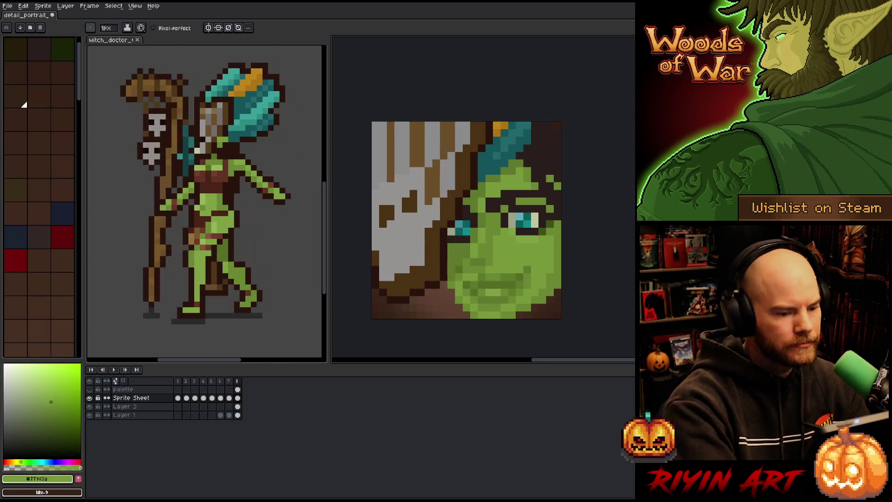
left_click(493, 255, "alt")
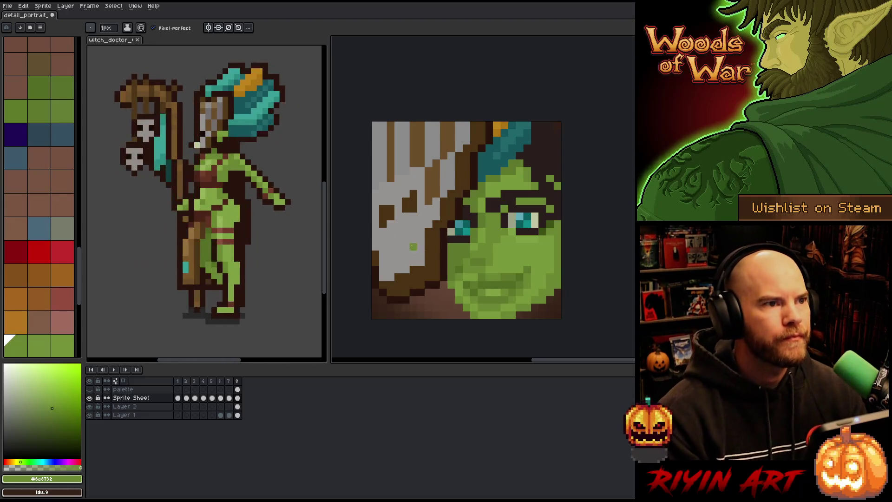
left_click(523, 201, "alt")
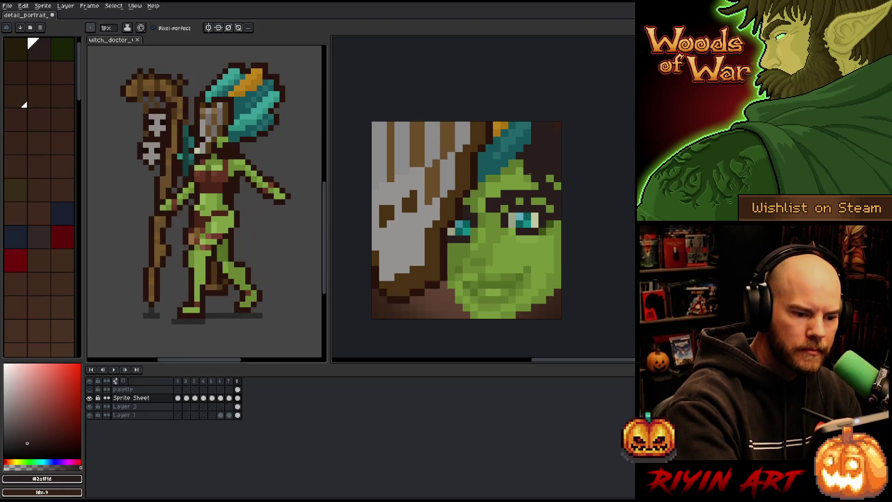
left_click(543, 200)
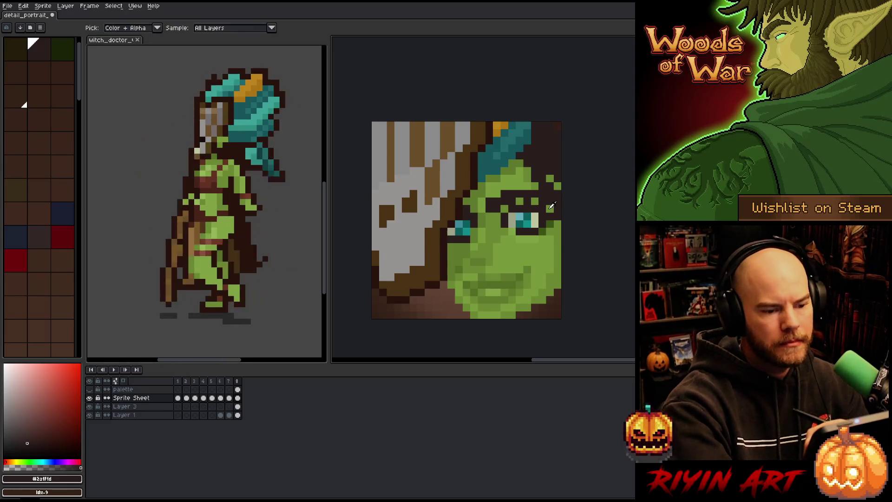
left_click(551, 179, "alt")
left_click(554, 170, "alt")
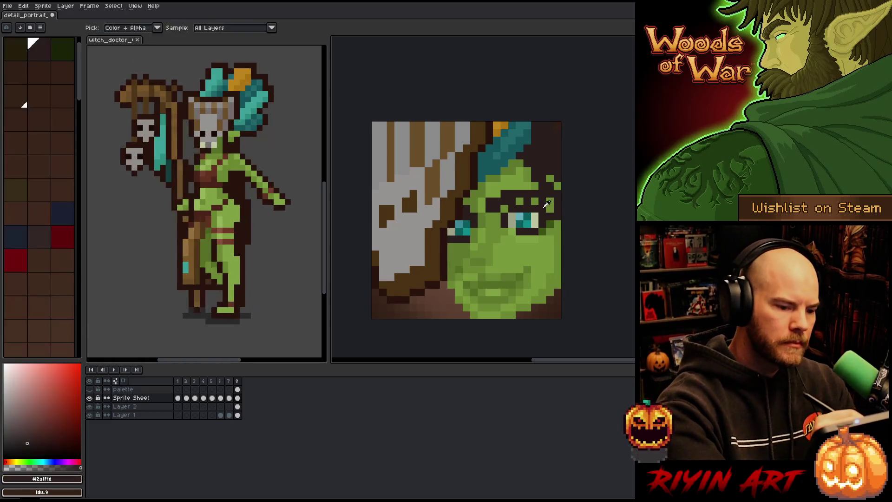
left_click(550, 179, "alt")
left_click(554, 169, "alt")
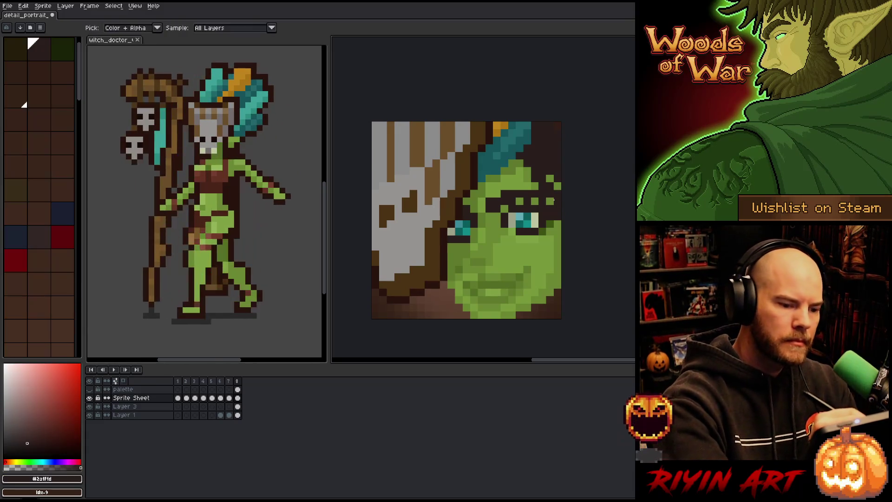
left_click(552, 199, "alt")
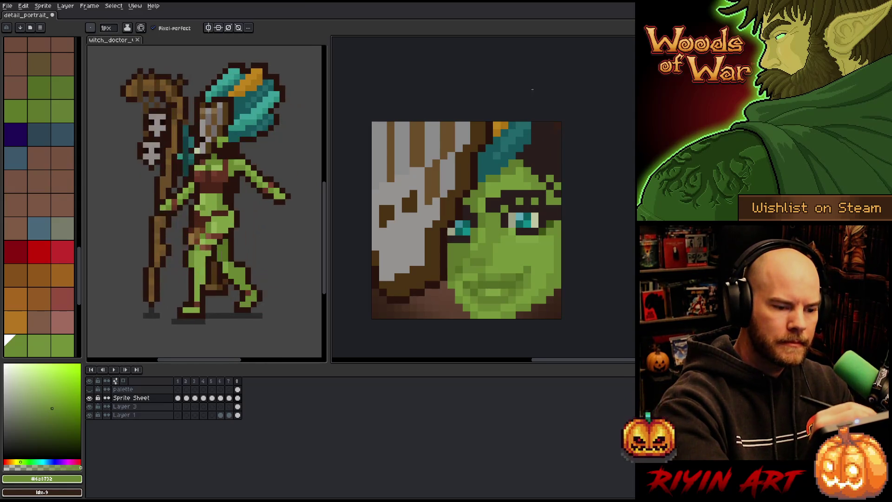
key("alt")
left_click(562, 193)
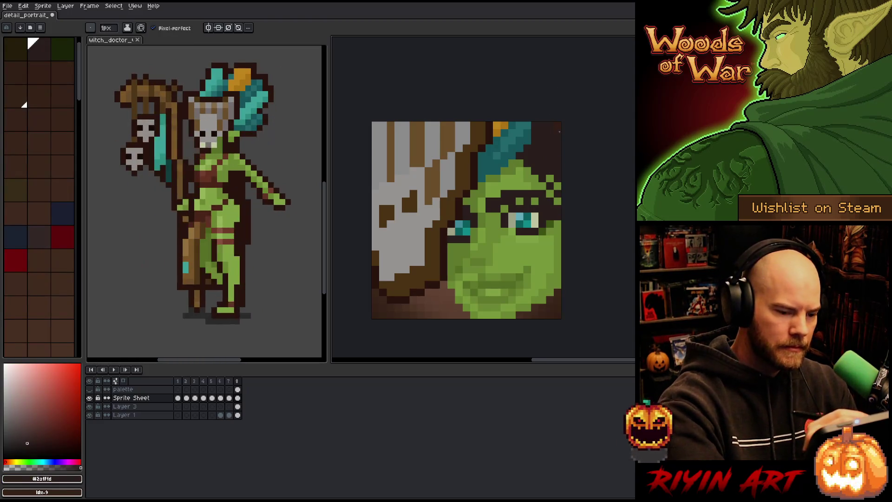
left_click(558, 217, "alt")
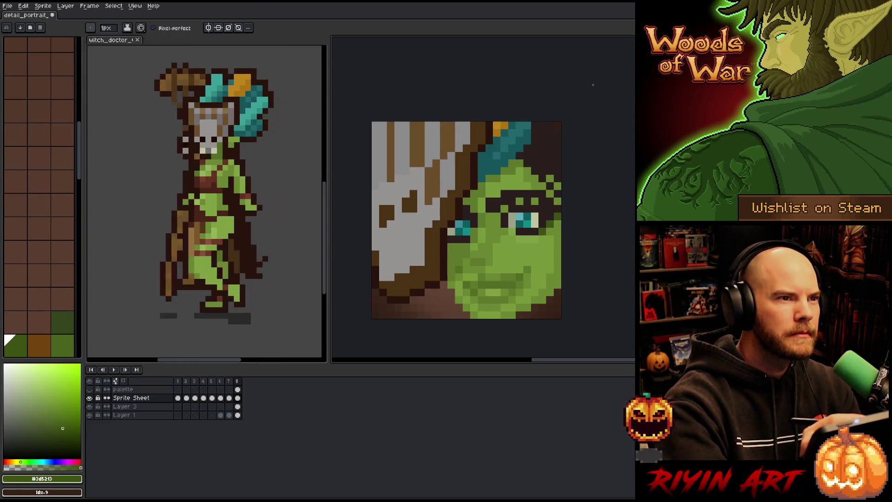
Sample the face greens, mix a new green shade, and pick a darker green for cheek shading
left_click(554, 199, "alt")
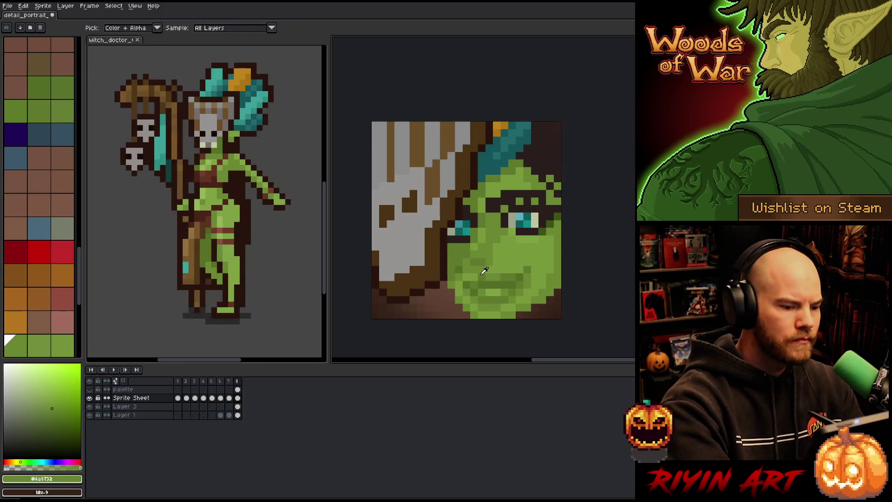
left_click(483, 264, "alt")
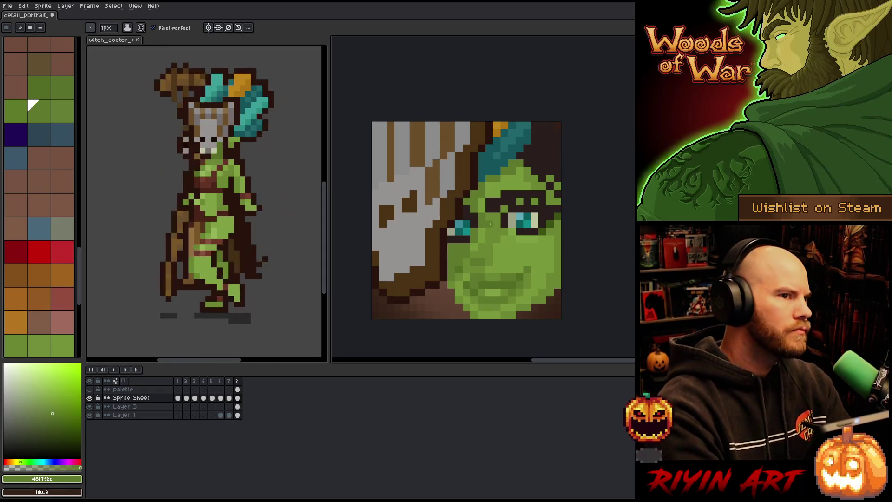
key("alt")
left_click(488, 282, "alt")
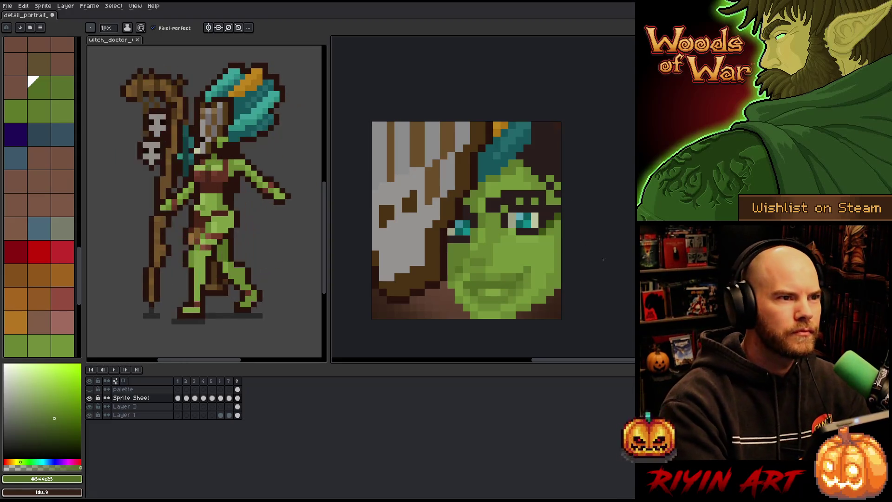
key("alt")
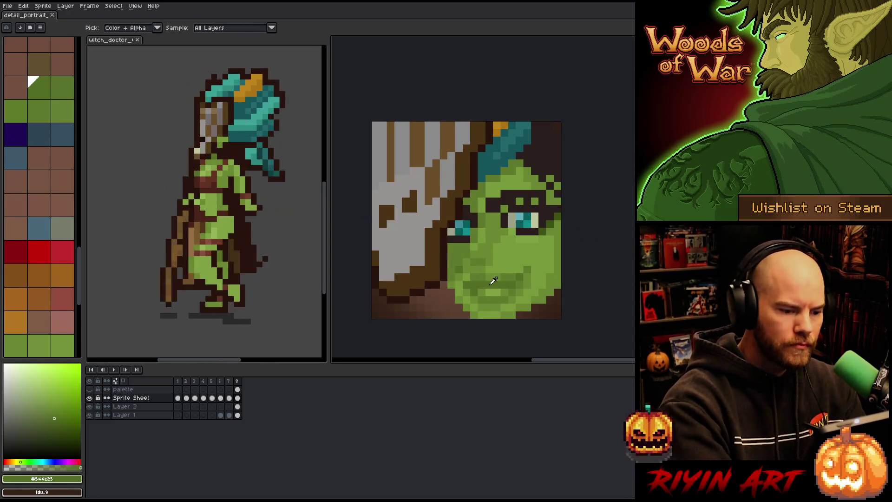
left_click(494, 280, "alt")
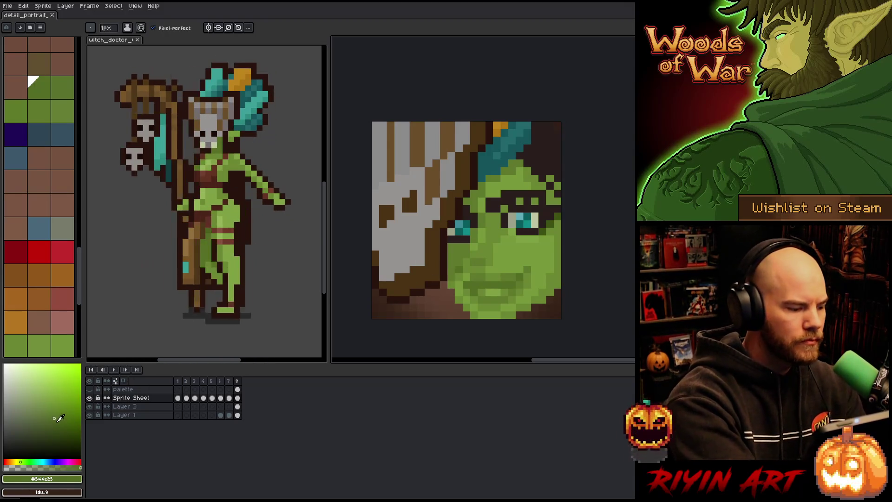
left_click(56, 423)
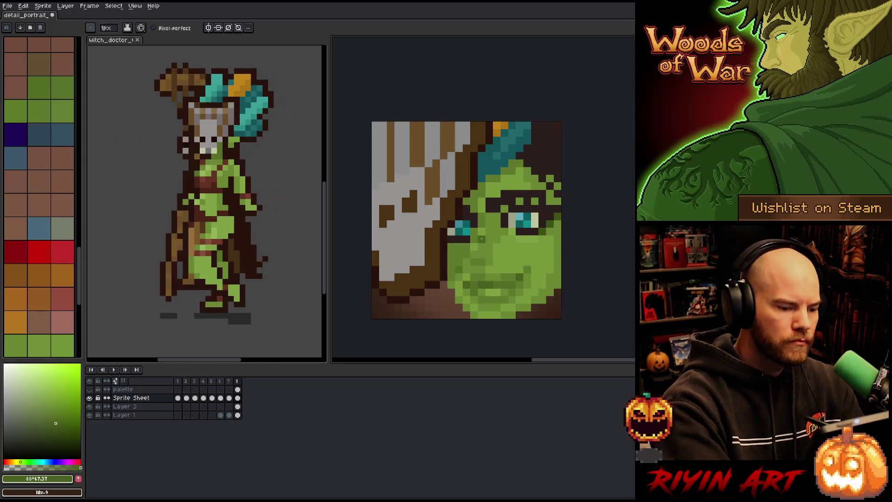
left_click(478, 265, "alt")
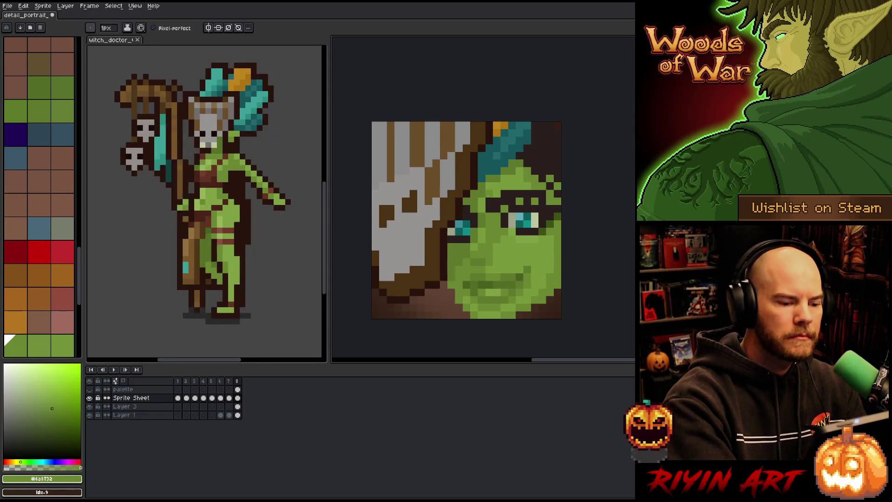
left_click(461, 254, "alt")
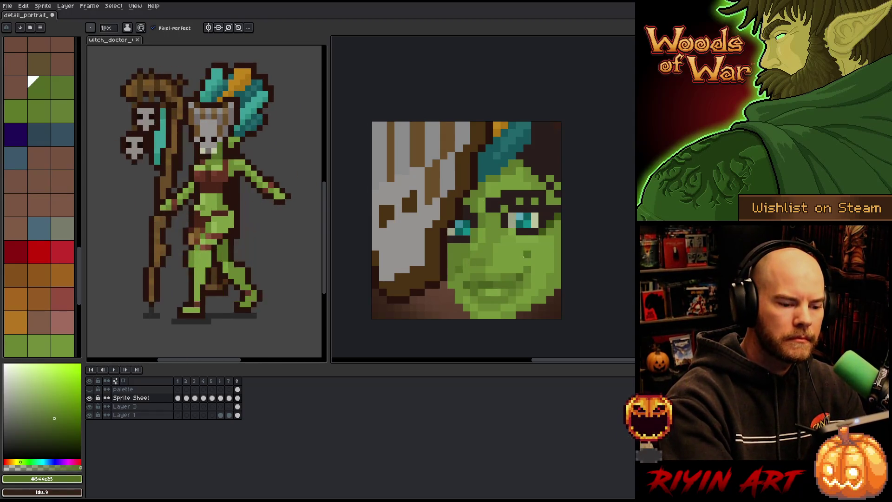
Paint darker green shading pixels on the cheek, undoing the stray right-cheek pixel
left_click(541, 253)
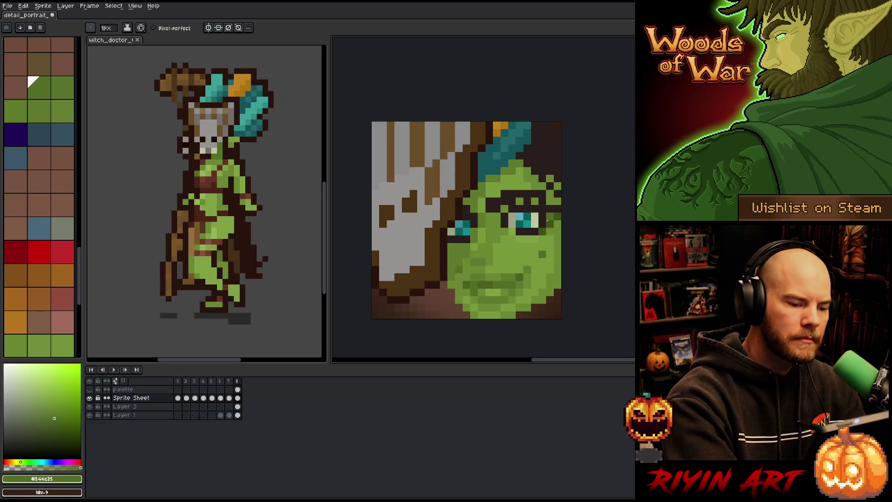
left_click(511, 254)
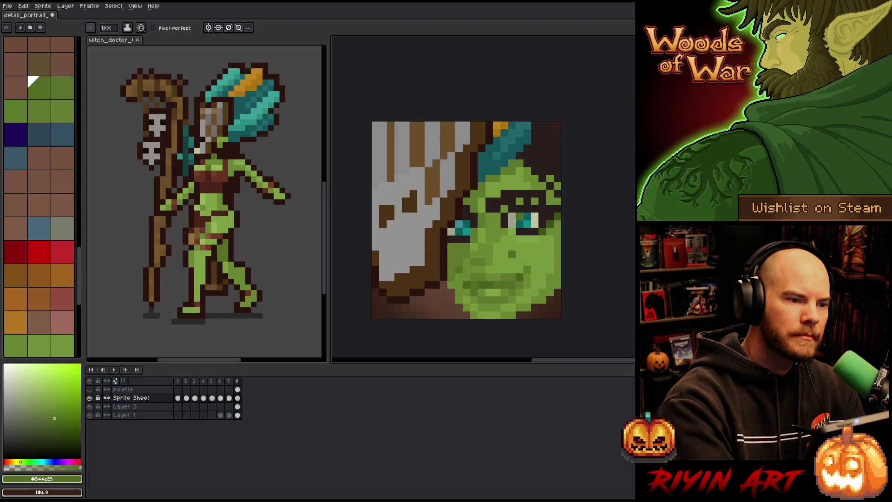
key("alt")
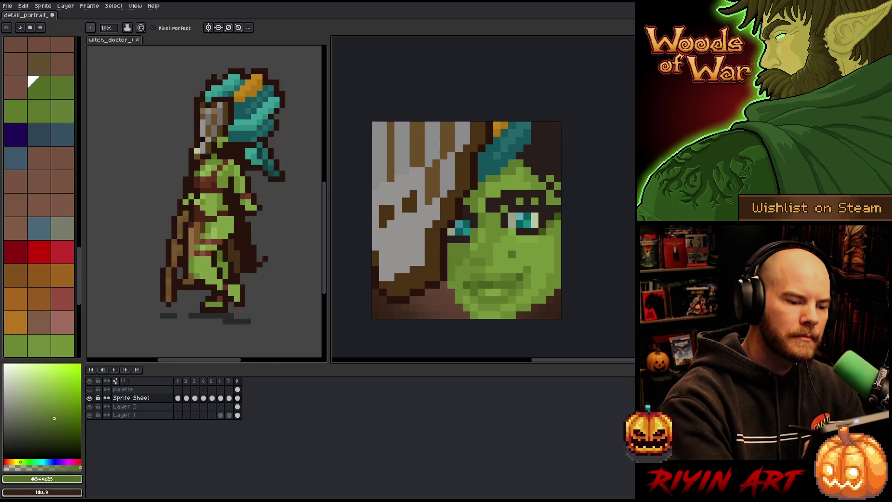
left_click(542, 253)
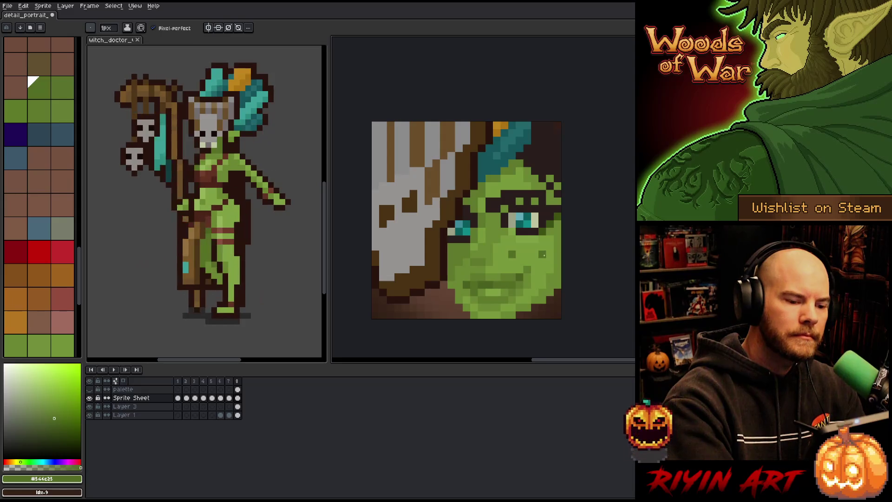
key("ctrl+z")
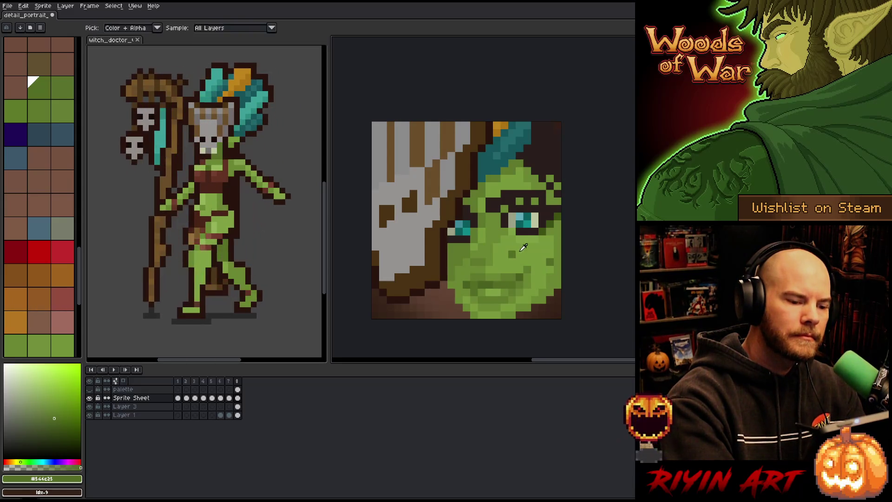
Compare the face greens #77983a and #6a8732 by sampling them from the portrait
left_click(555, 232, "alt")
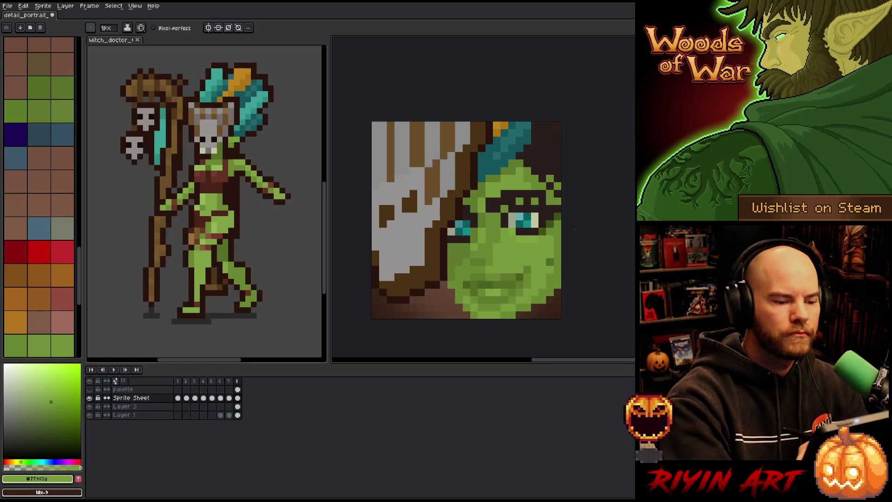
key("i")
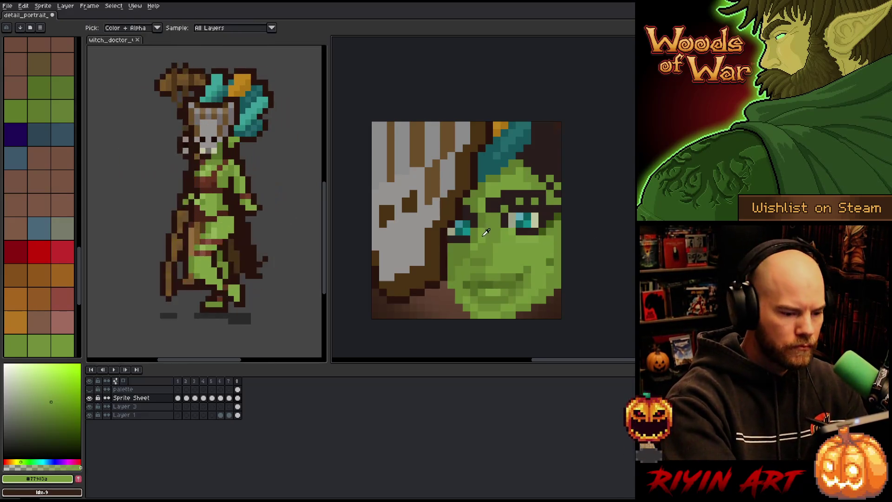
left_click(488, 235)
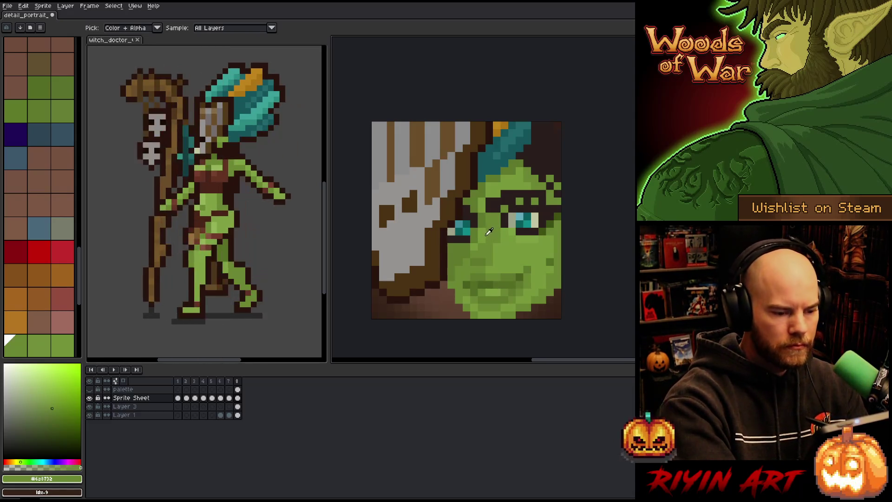
key("b")
left_click(488, 238, "alt")
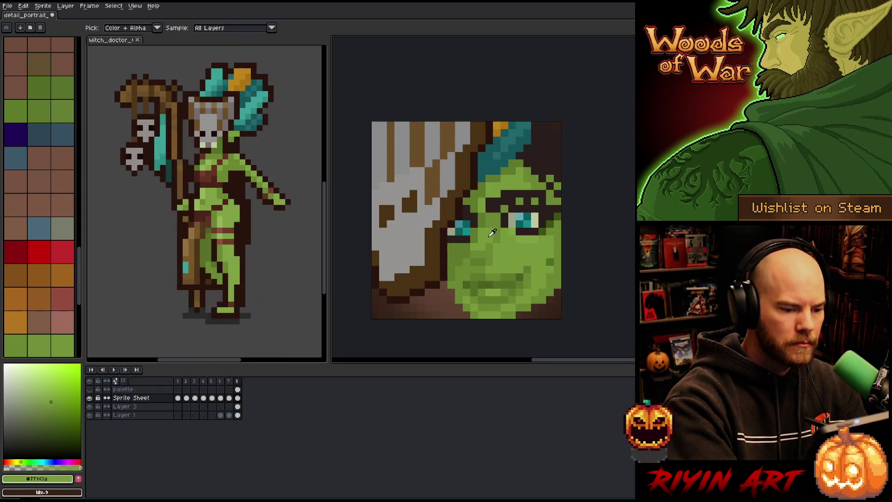
left_click(47, 396)
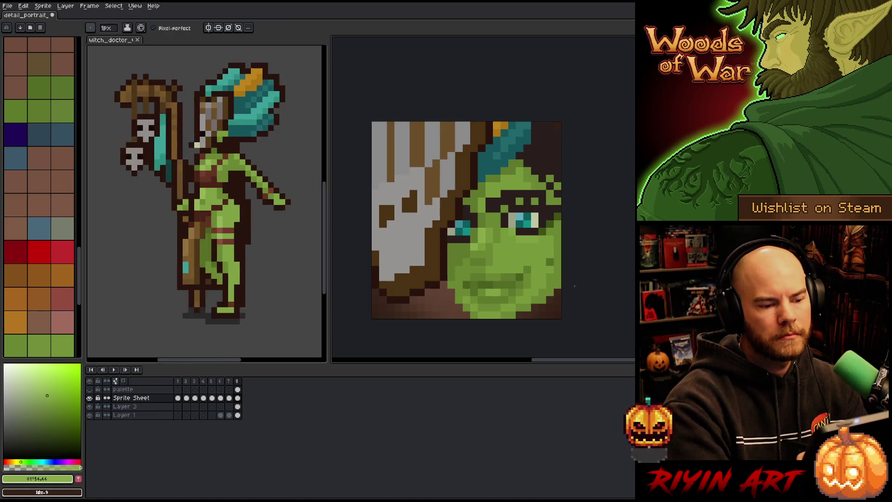
left_click(493, 247, "alt")
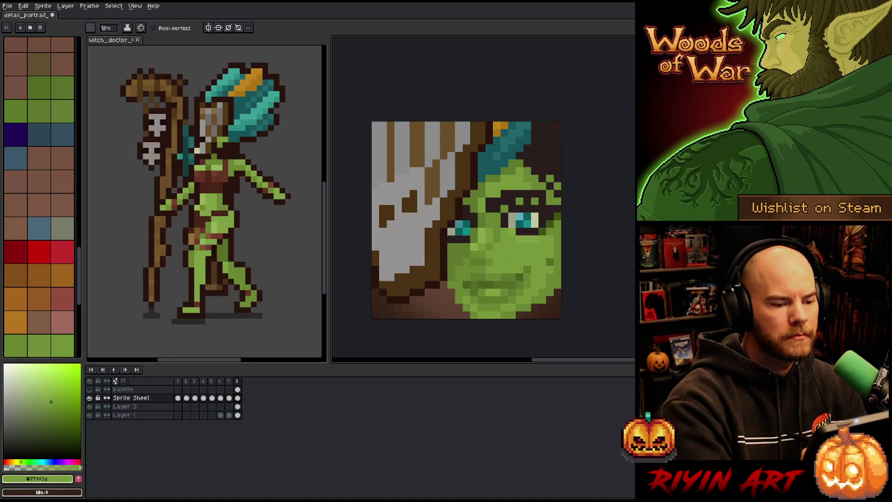
left_click(502, 240, "alt")
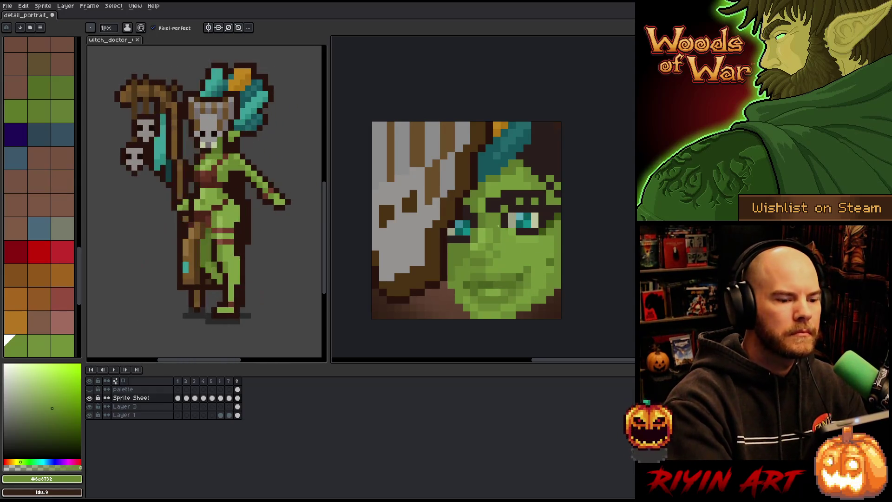
left_click(489, 239, "alt")
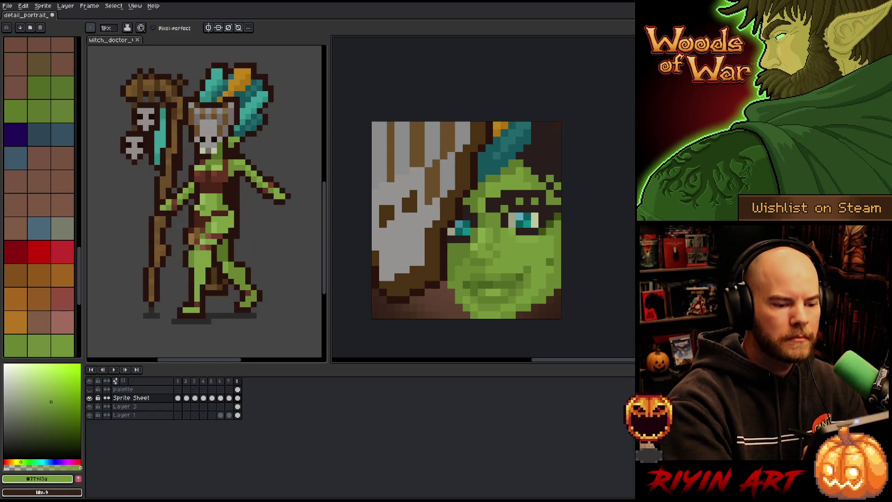
left_click(493, 241, "alt")
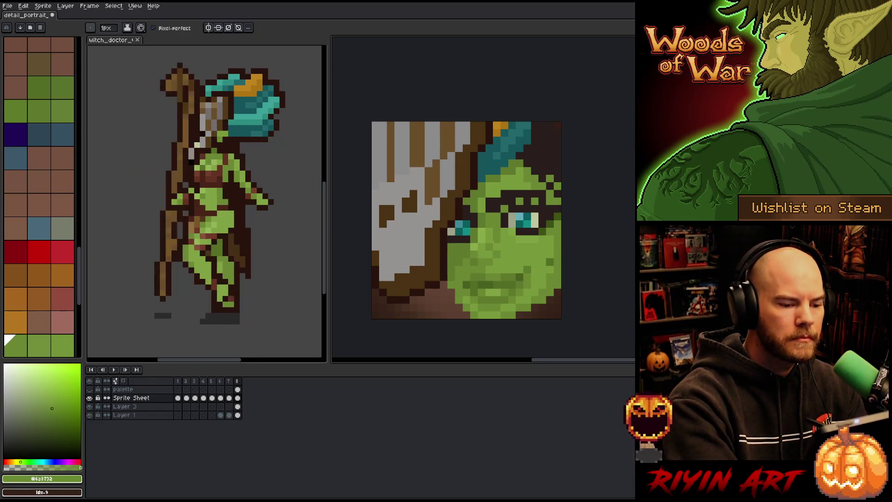
left_click(483, 269, "alt")
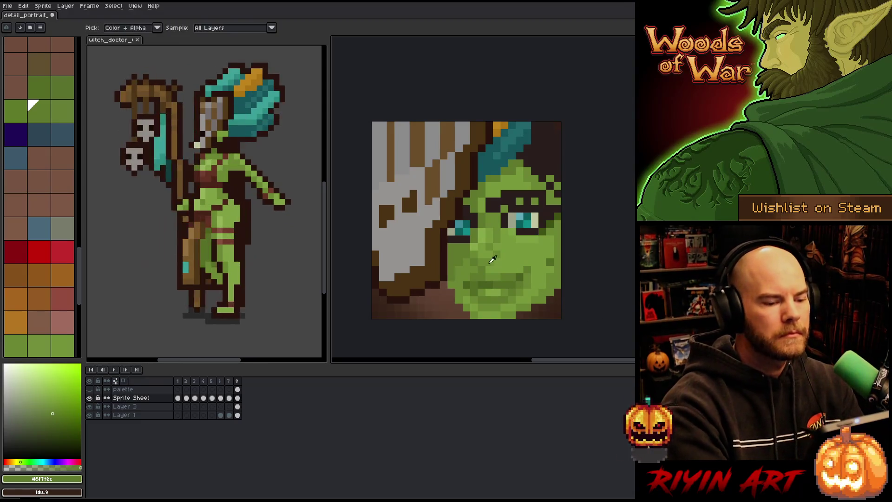
left_click(527, 277, "alt")
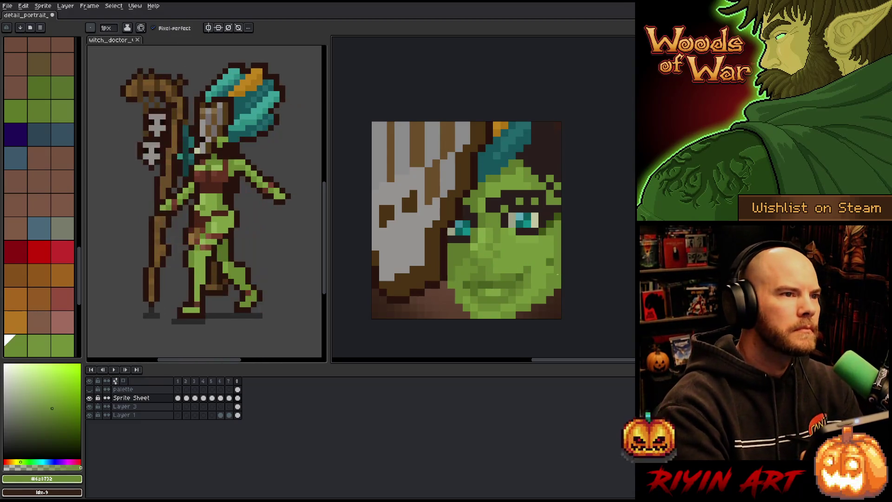
left_click(489, 247, "alt")
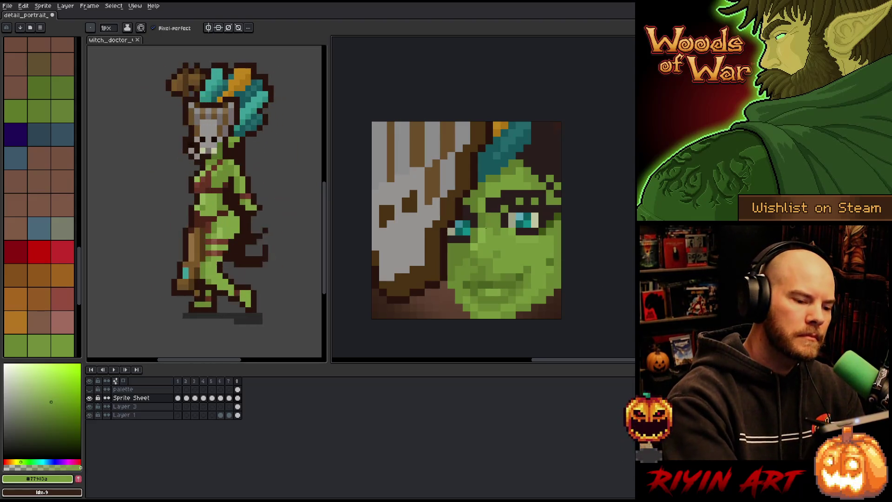
left_click(481, 224, "alt")
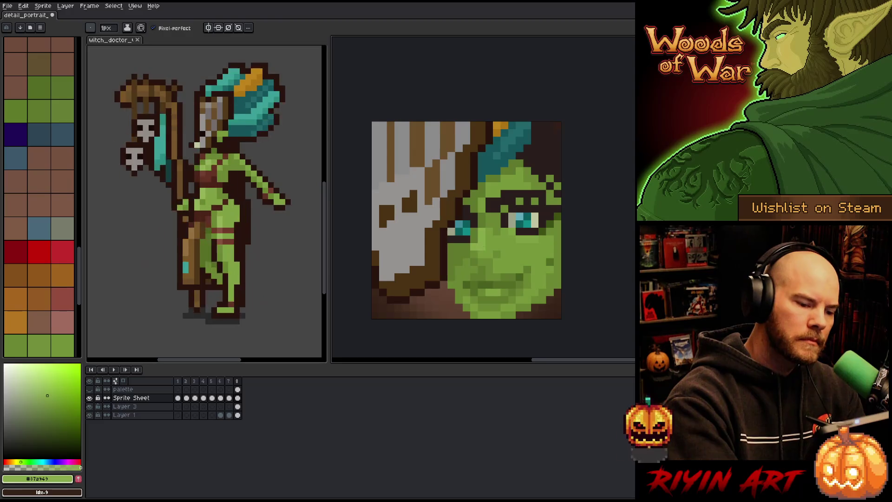
left_click(474, 247, "alt")
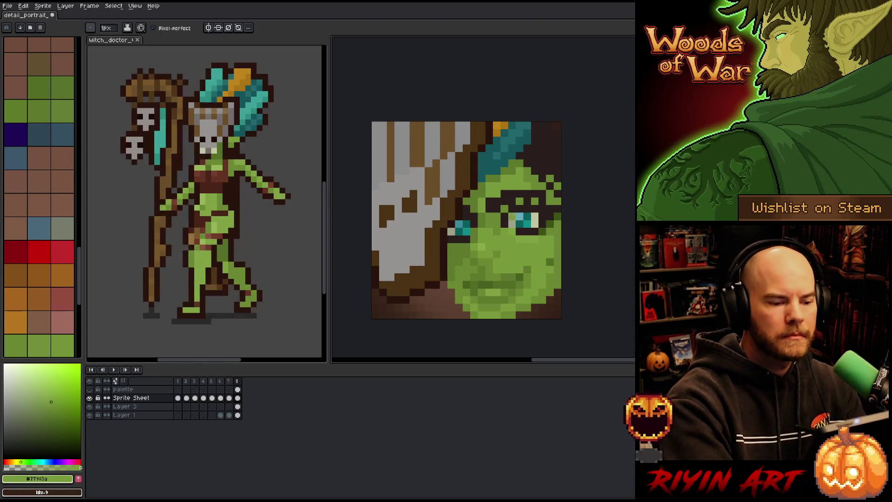
key("alt")
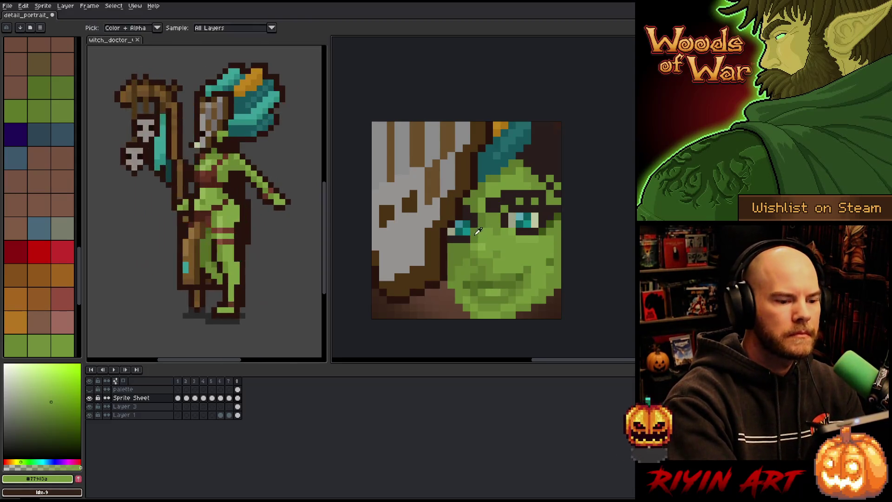
left_click(29, 101)
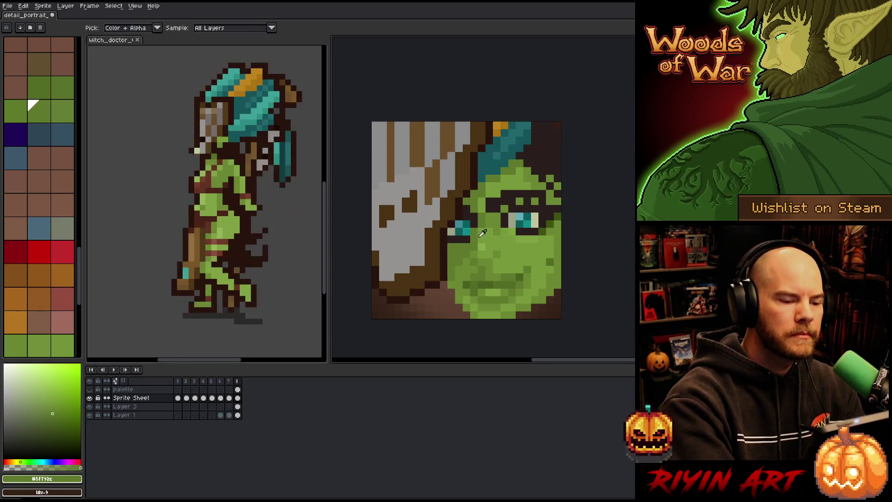
left_click(552, 221, "alt")
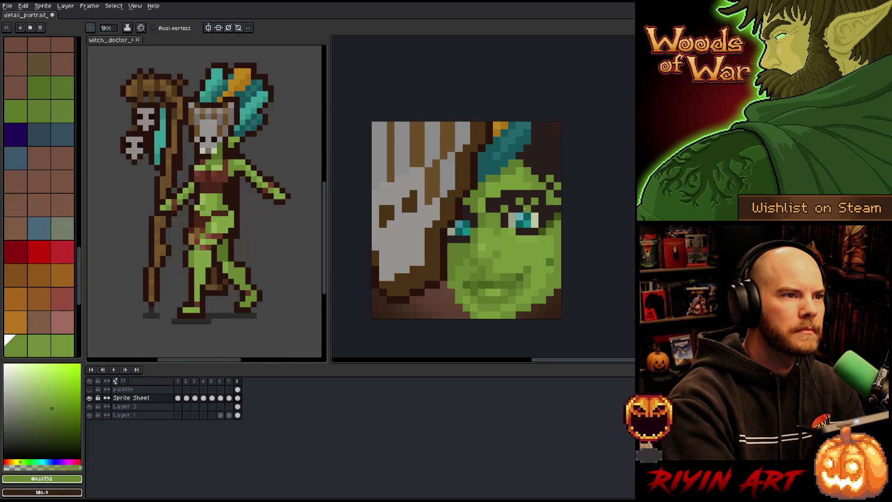
left_click(477, 234, "alt")
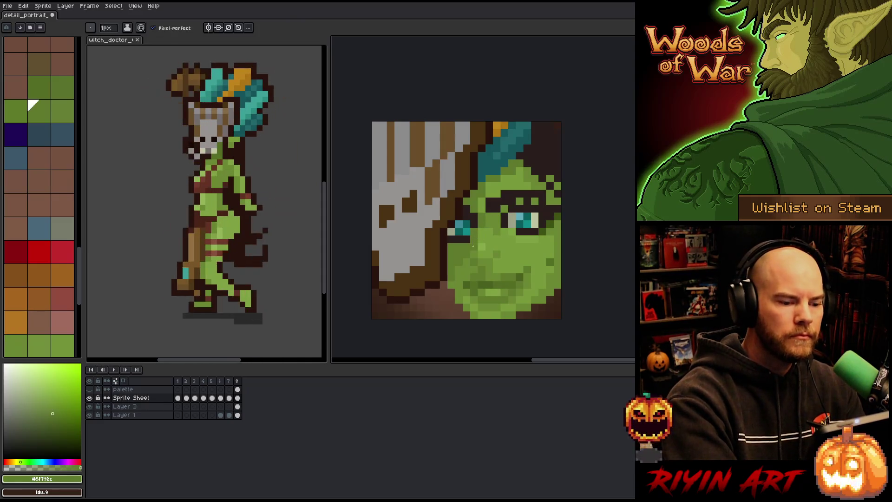
left_click(473, 231, "alt")
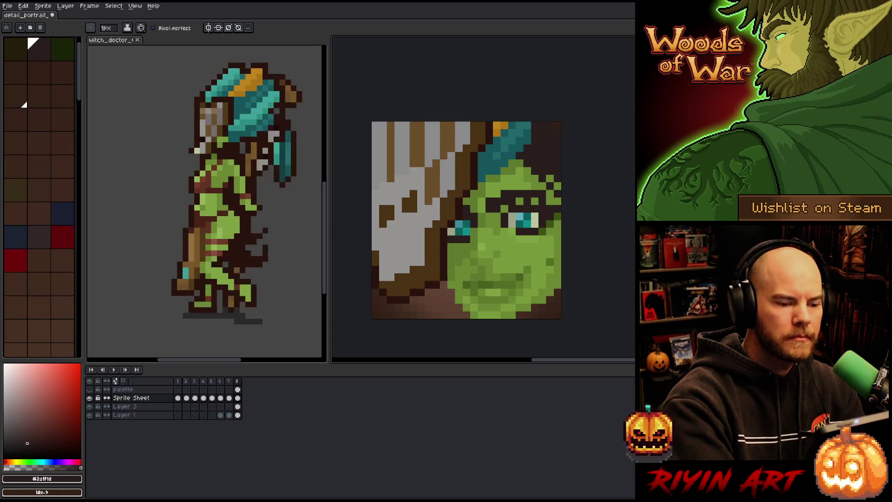
left_click(497, 225, "alt")
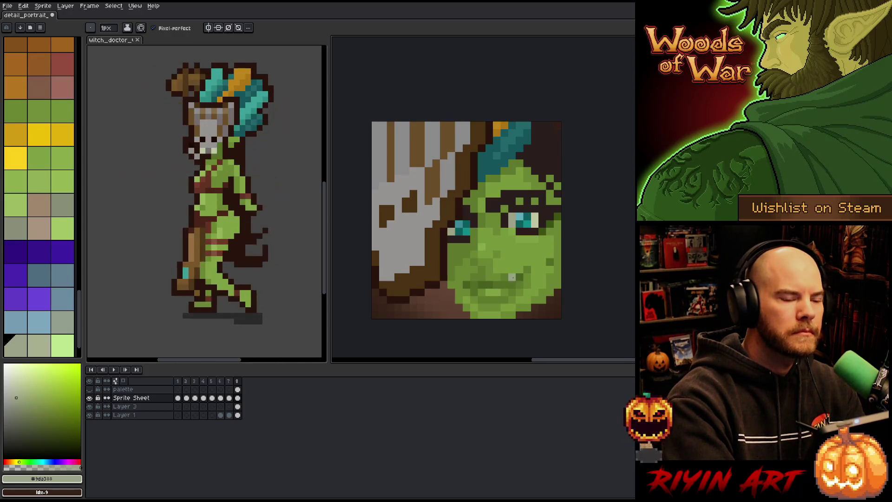
left_click(474, 247, "alt")
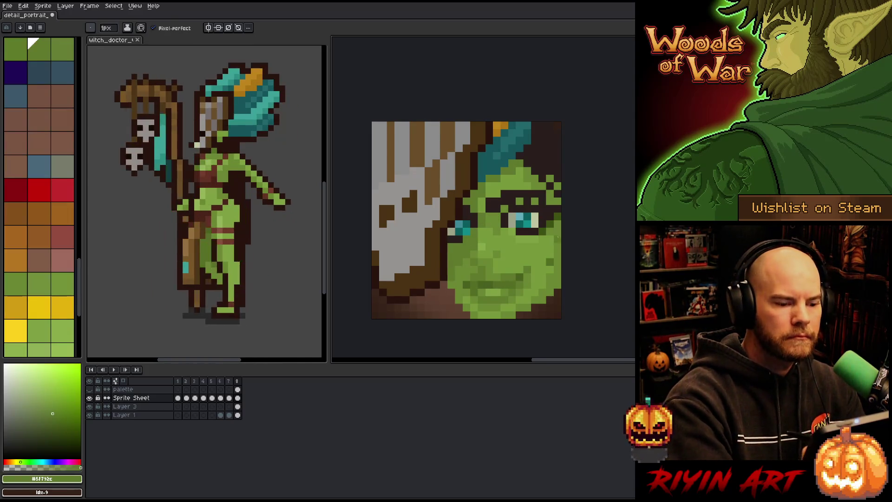
left_click(474, 238, "alt")
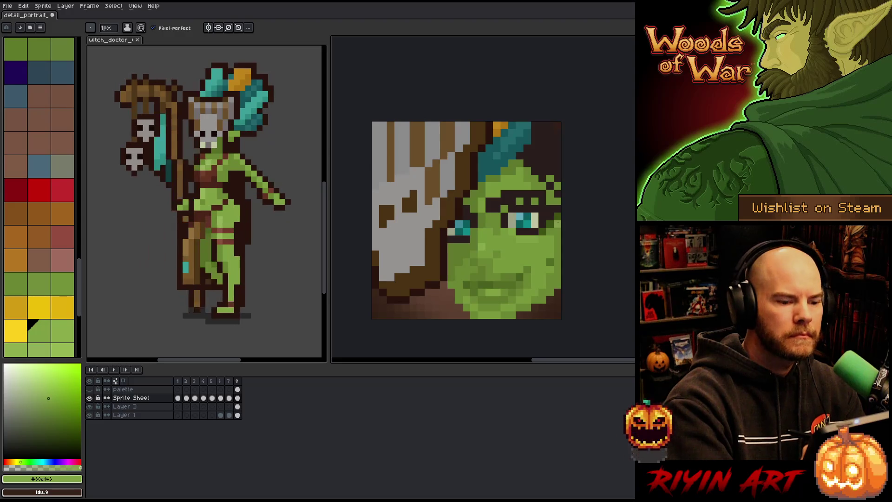
left_click(468, 256, "alt")
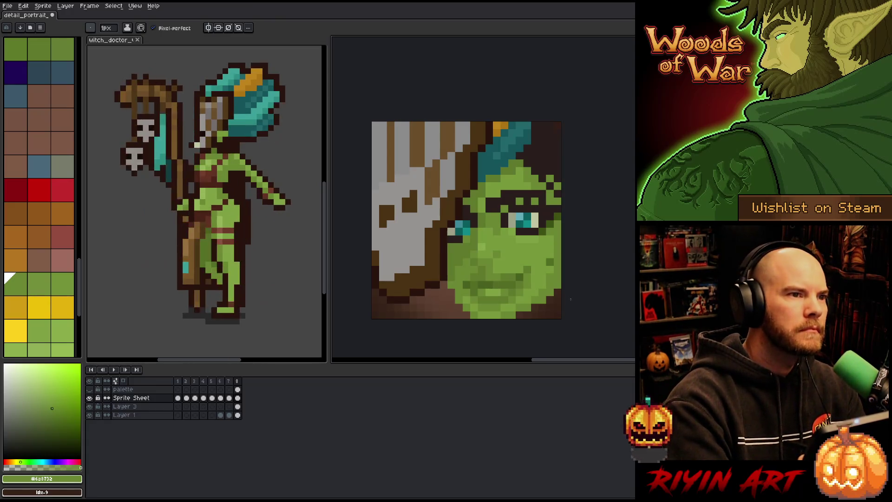
scroll(572, 293, "down", 5)
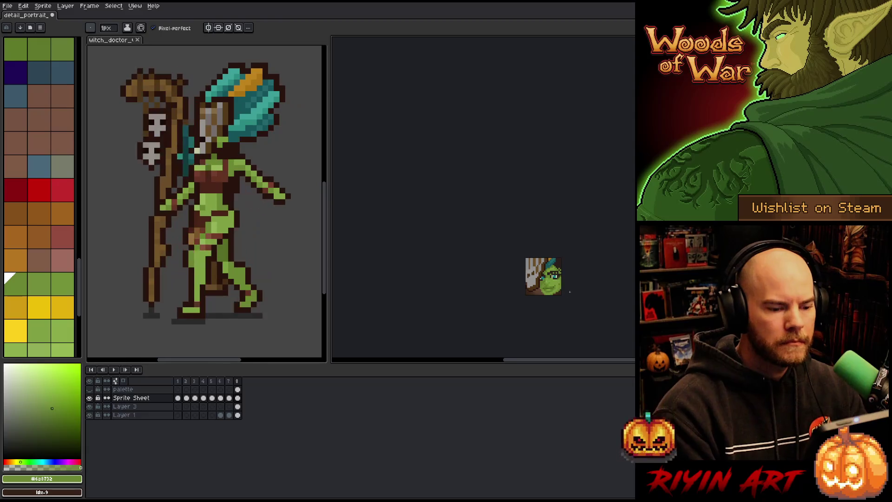
scroll(569, 291, "up", 5)
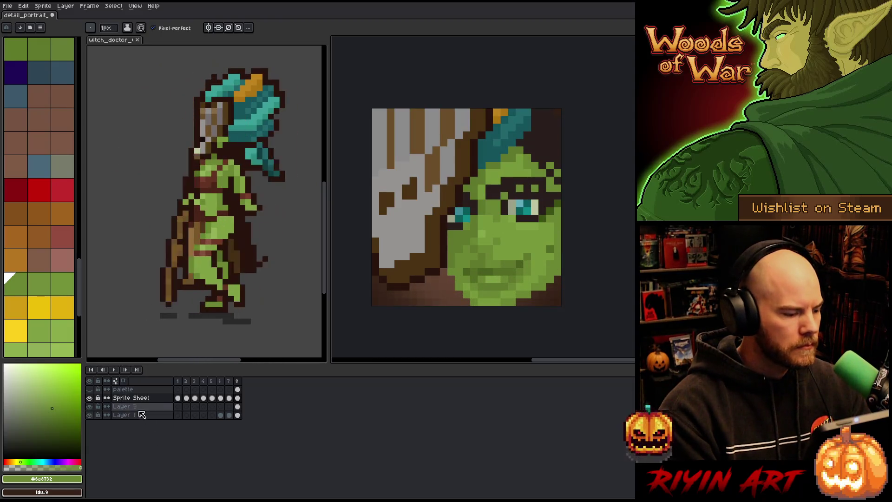
left_click(93, 394)
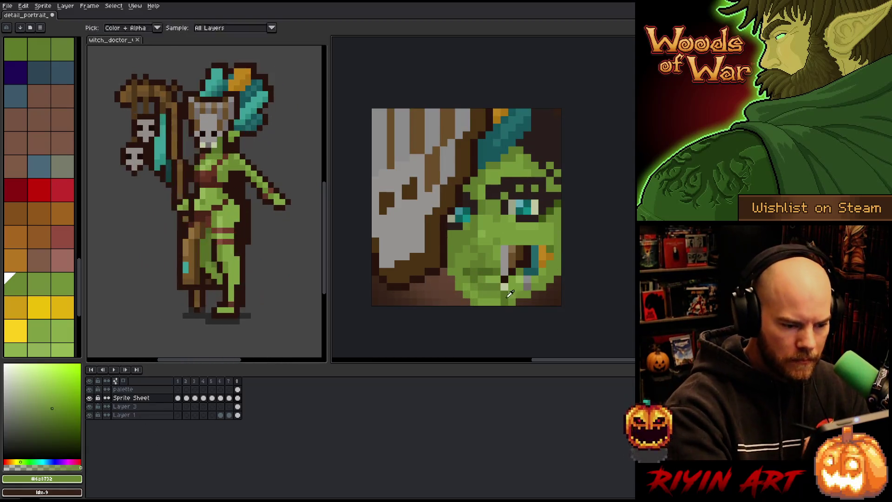
left_click(91, 395)
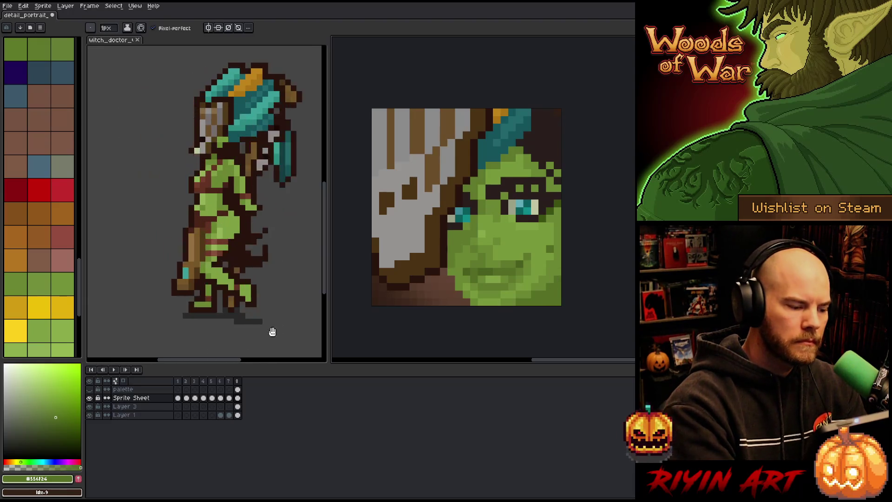
left_click(61, 430)
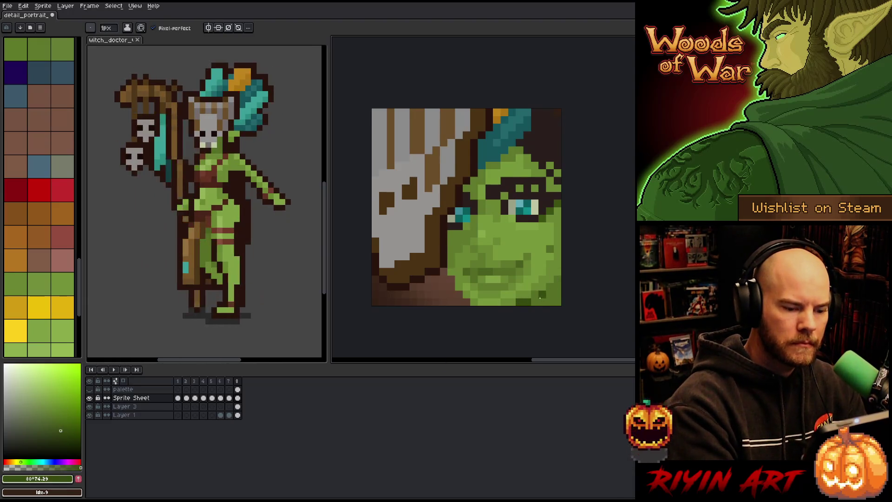
left_click(62, 424)
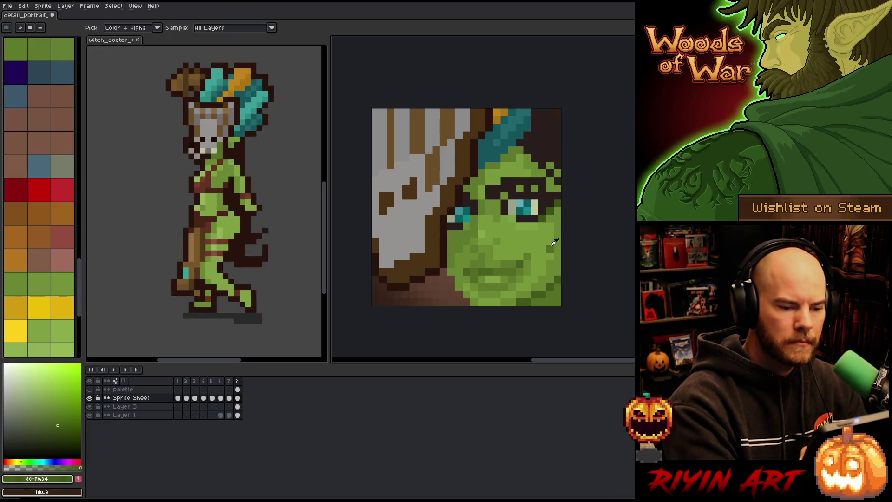
left_click(536, 248, "alt")
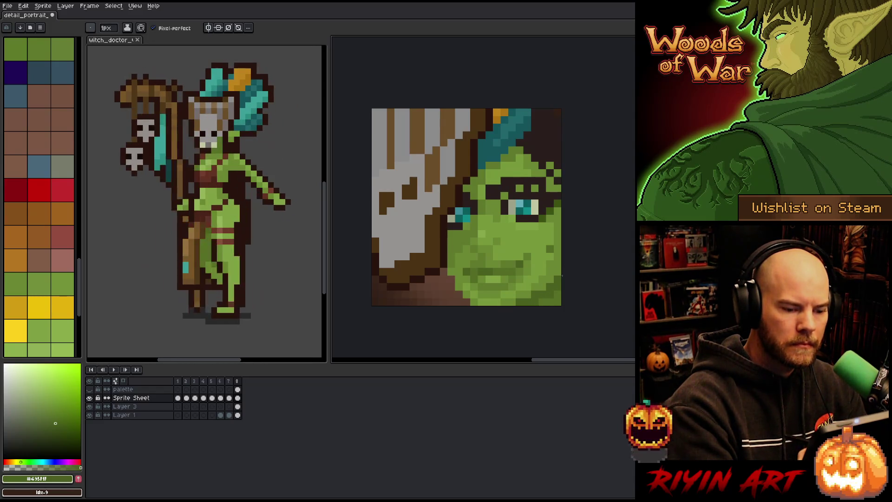
left_click(553, 293, "alt")
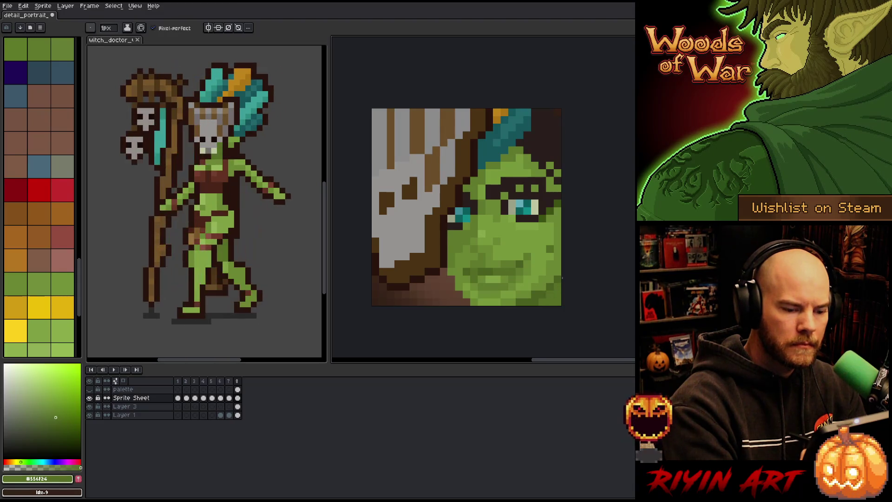
left_click(547, 291, "alt")
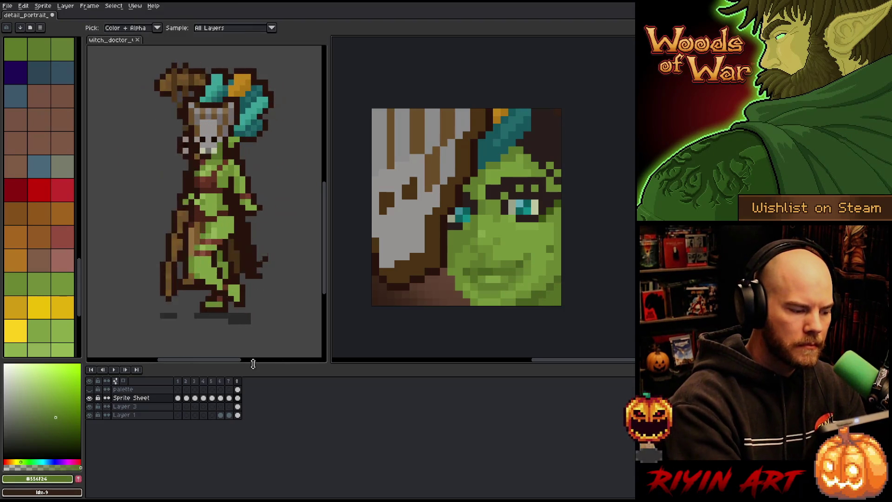
key("b")
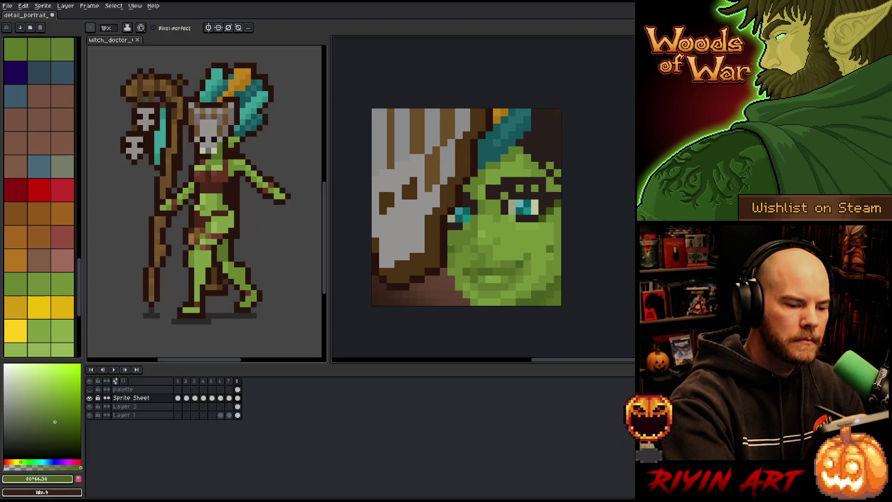
key("b")
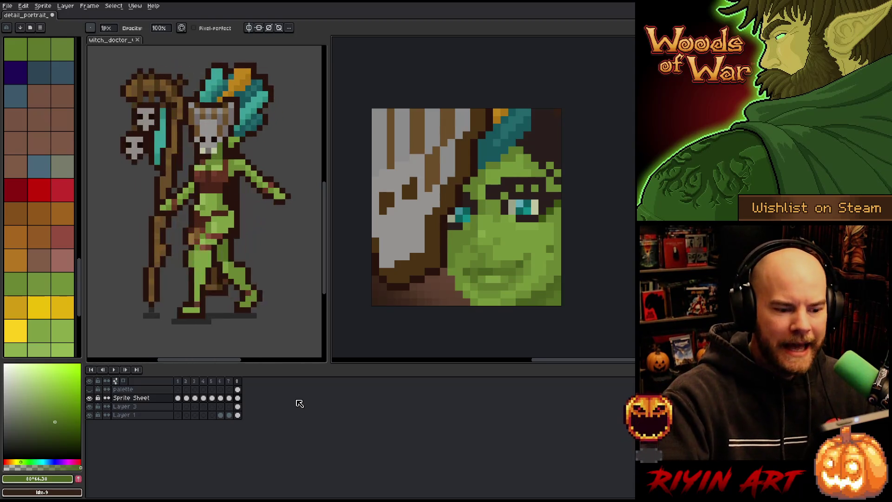
scroll(458, 322, "down", 5)
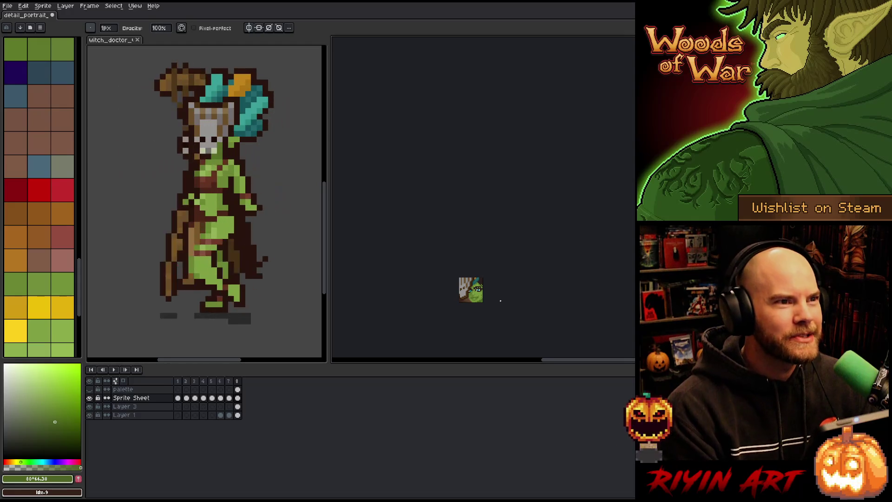
scroll(494, 302, "up", 1)
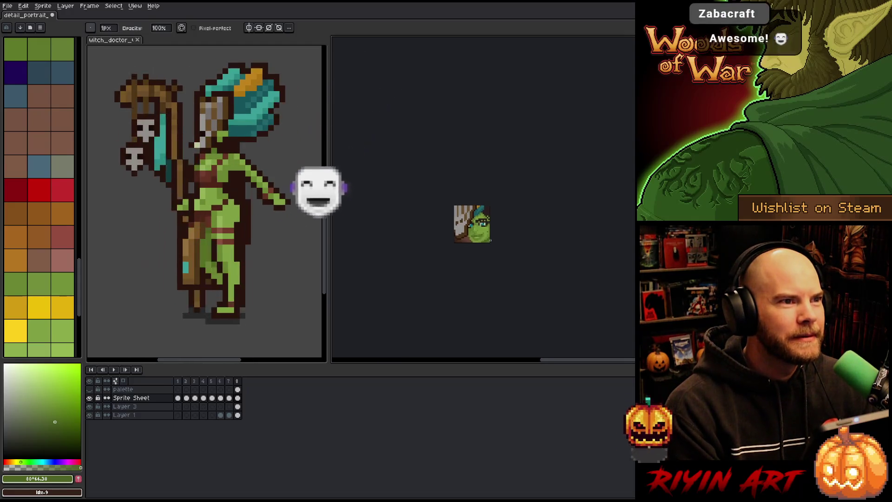
scroll(483, 223, "up", 6)
scroll(483, 212, "down", 3)
scroll(484, 212, "up", 5)
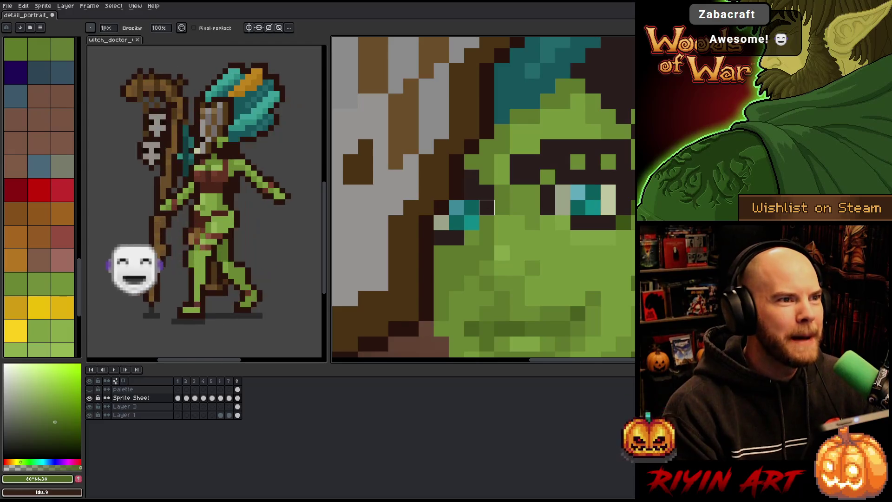
scroll(498, 226, "down", 4)
scroll(498, 226, "down", 1)
scroll(508, 242, "up", 1)
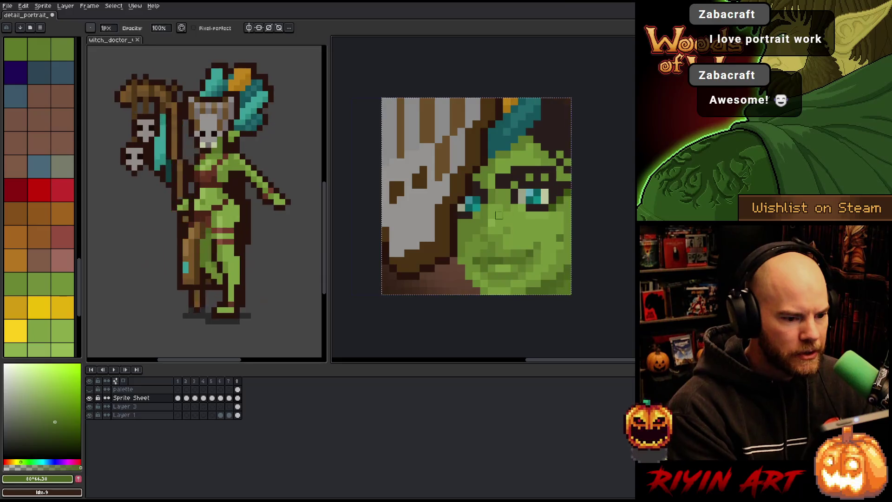
key("ctrl+a")
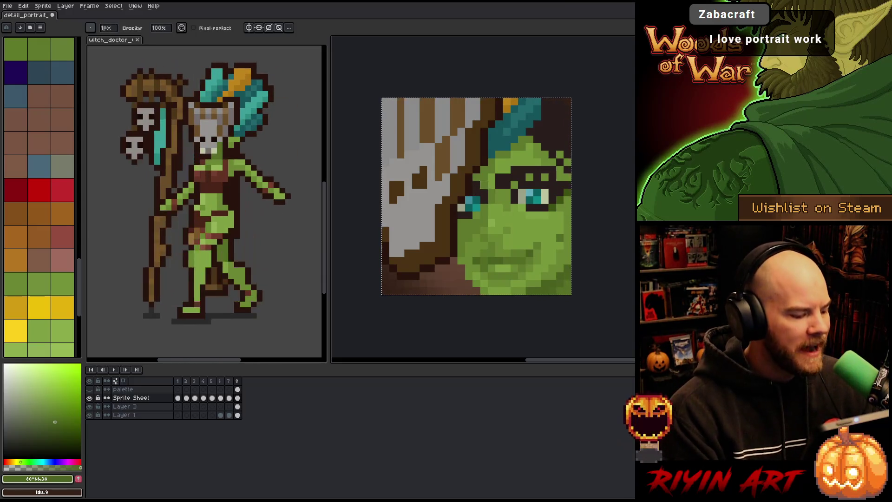
key("v")
key("ctrl+d")
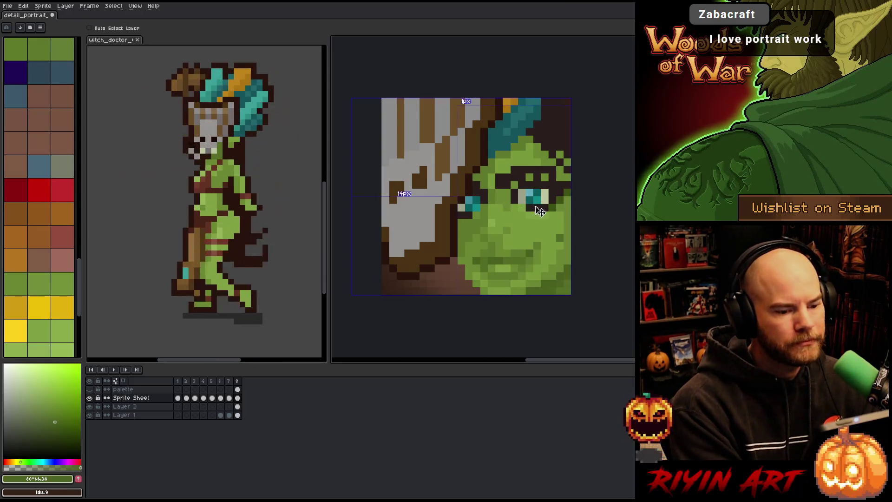
key("b")
scroll(576, 223, "down", 2)
scroll(585, 227, "up", 2)
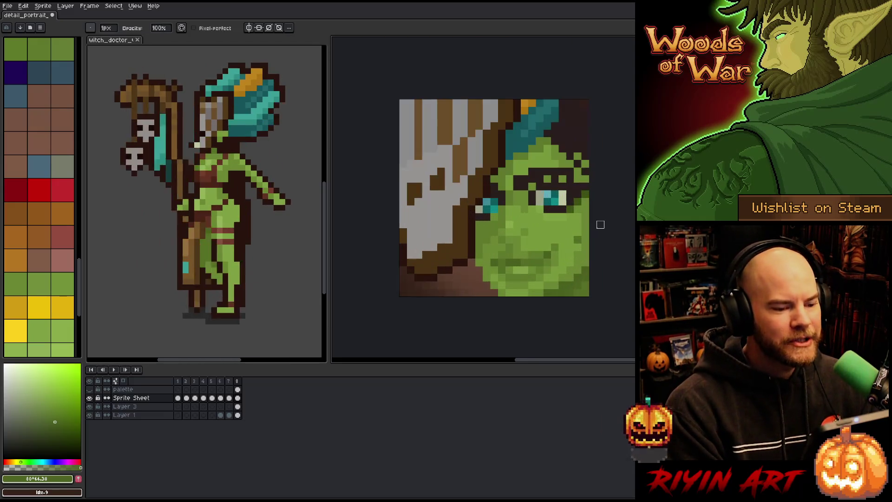
left_click_drag(603, 232, 575, 243)
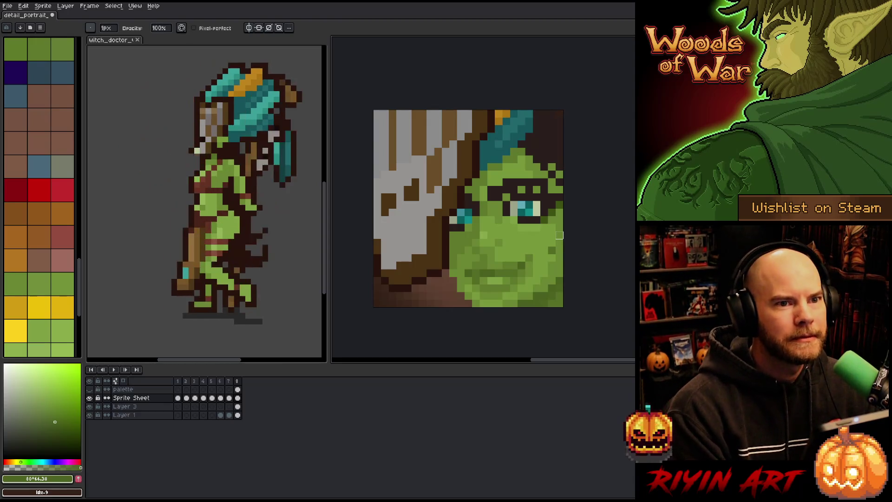
scroll(559, 235, "up", 2)
scroll(578, 235, "down", 2)
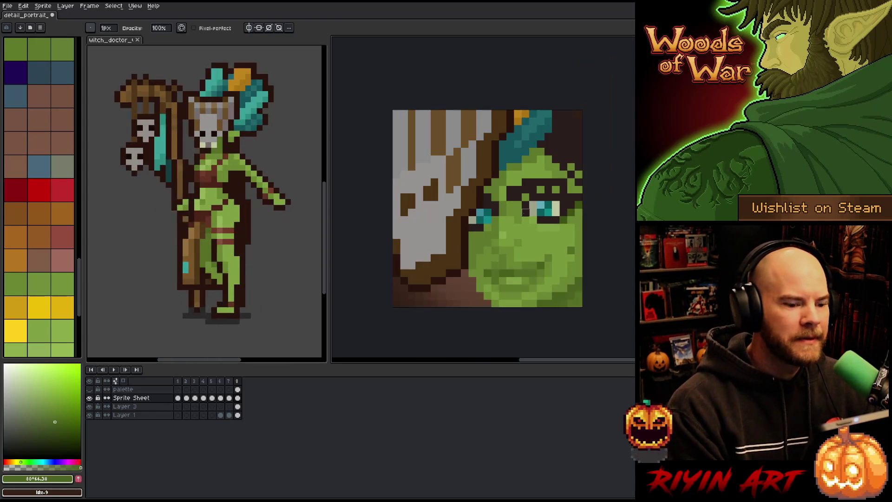
scroll(579, 236, "up", 1)
scroll(581, 237, "down", 1)
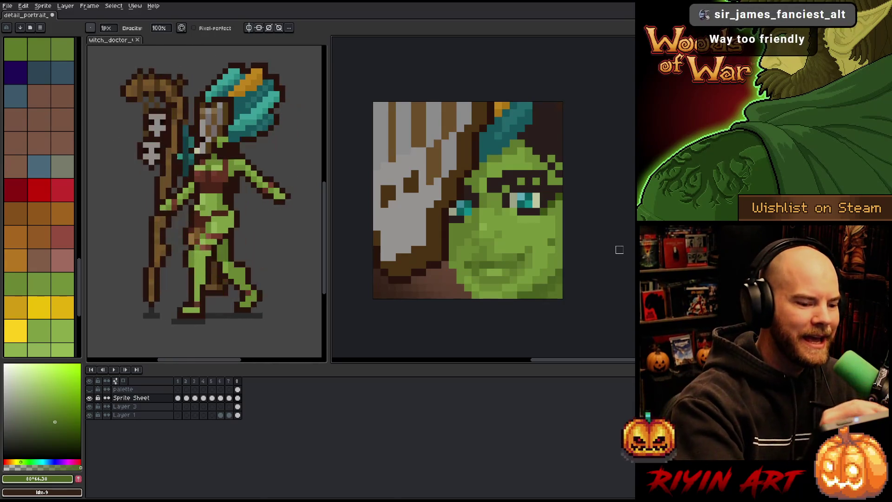
key("b")
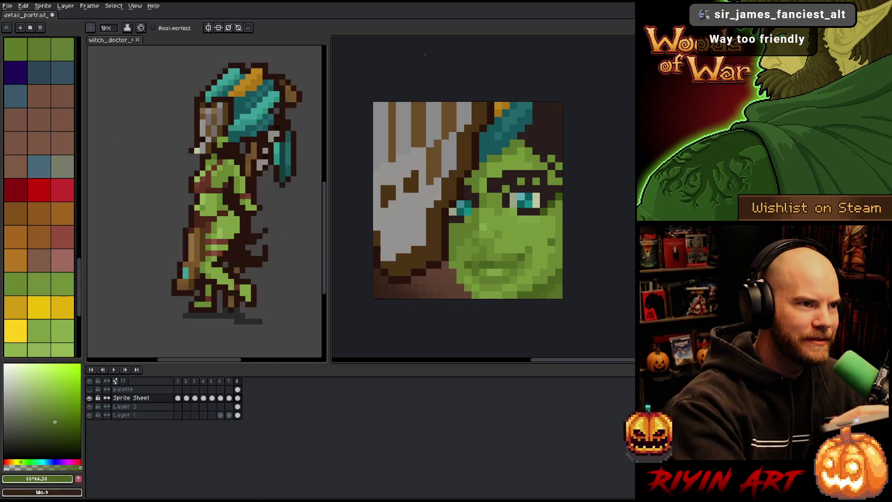
Paint dark brown #3a1f1d shadow pixels along the portrait's bottom-left edge
left_click(430, 281, "alt")
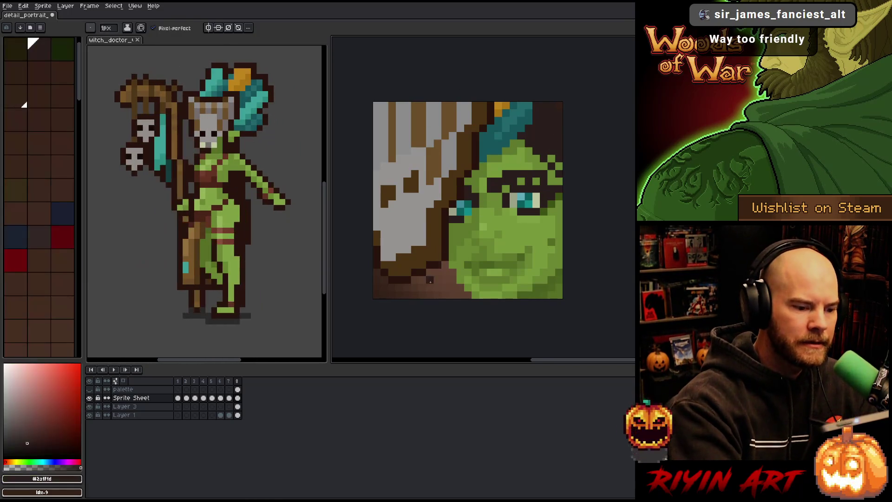
left_click(426, 291)
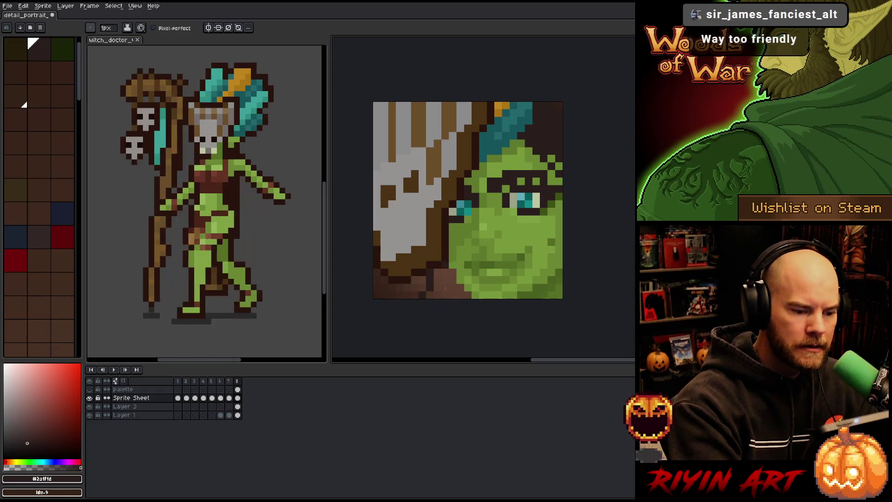
left_click(437, 283)
left_click(433, 293)
left_click(445, 271)
left_click(441, 288)
left_click(451, 277)
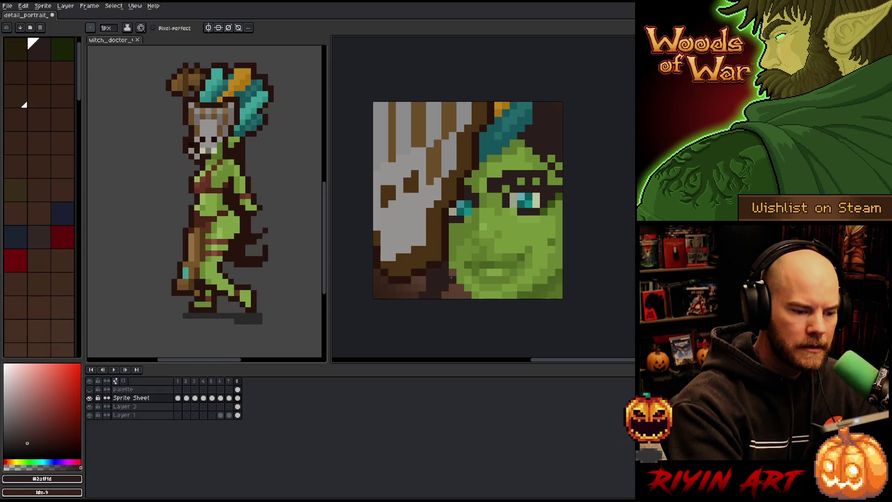
Darken more green along the bottom edge, then sample greens #3d5213 and #80a143
left_click(453, 275)
left_click(448, 296)
left_click(453, 291)
left_click(460, 287)
left_click(459, 296)
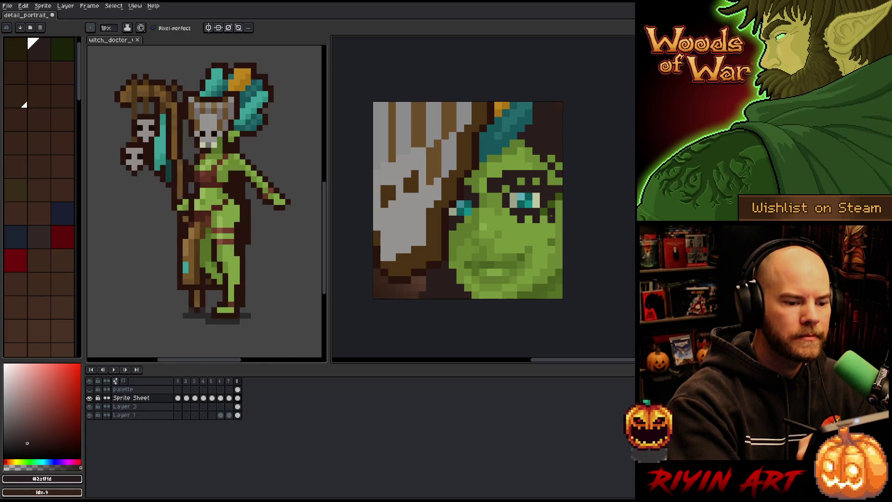
left_click(546, 204, "alt")
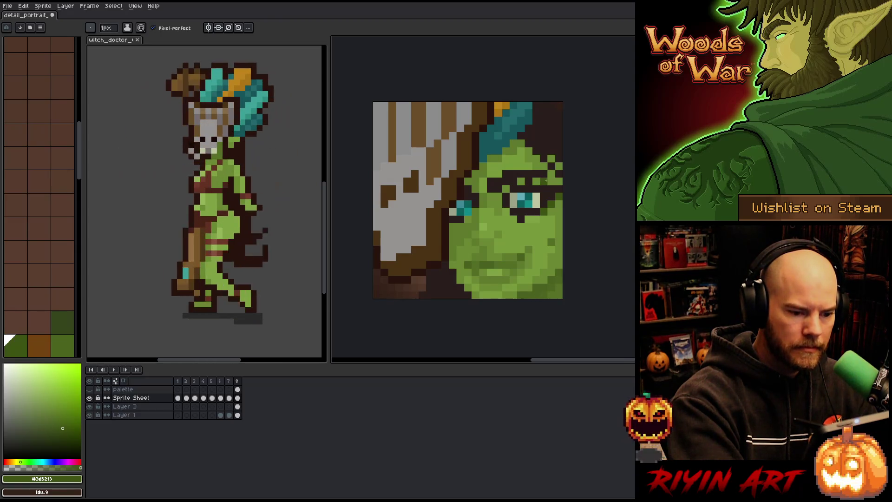
left_click(535, 216, "alt")
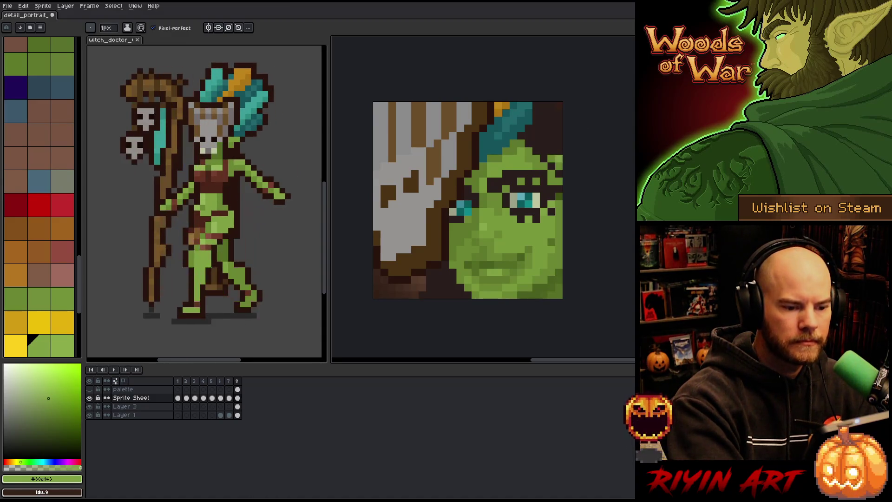
Alternate between the dark brown shadow and skin green #80a143, then sample a darker face green
left_click(543, 216, "alt")
left_click(550, 223, "alt")
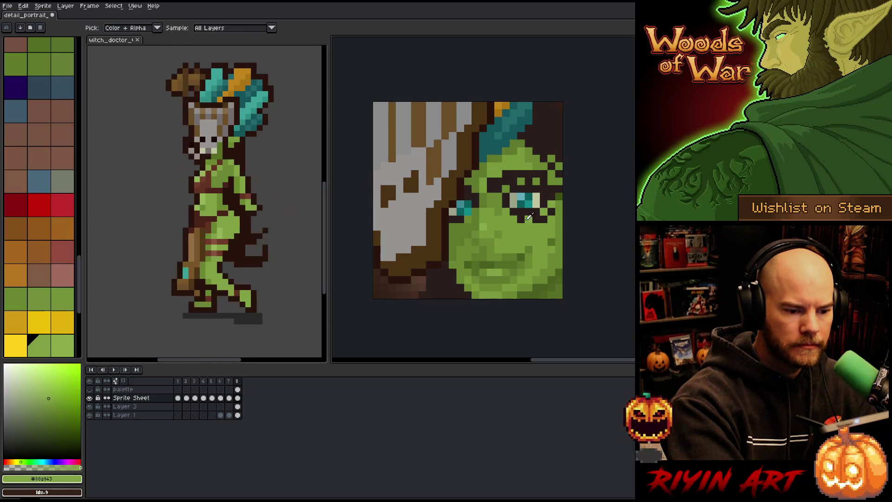
left_click(535, 207, "alt")
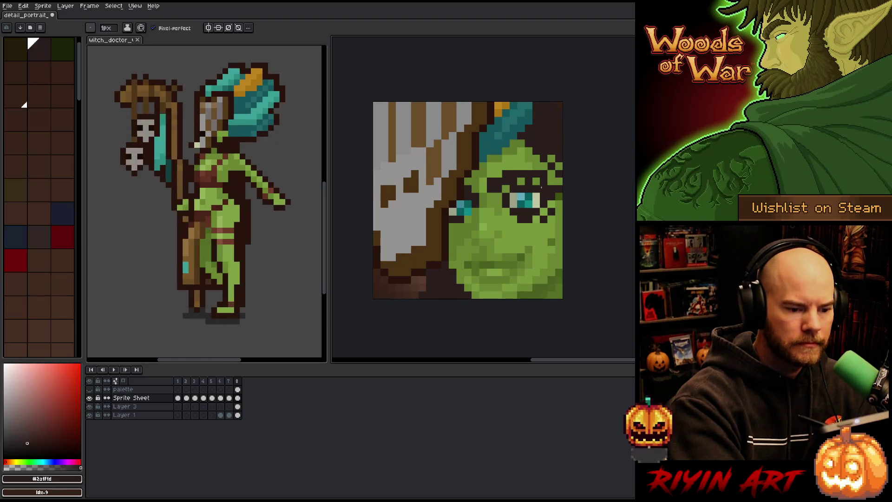
left_click(542, 216, "alt")
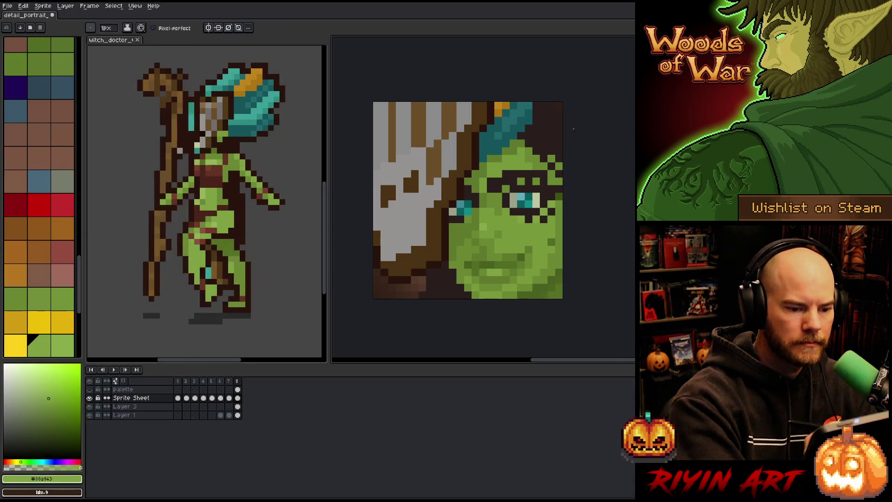
key("v")
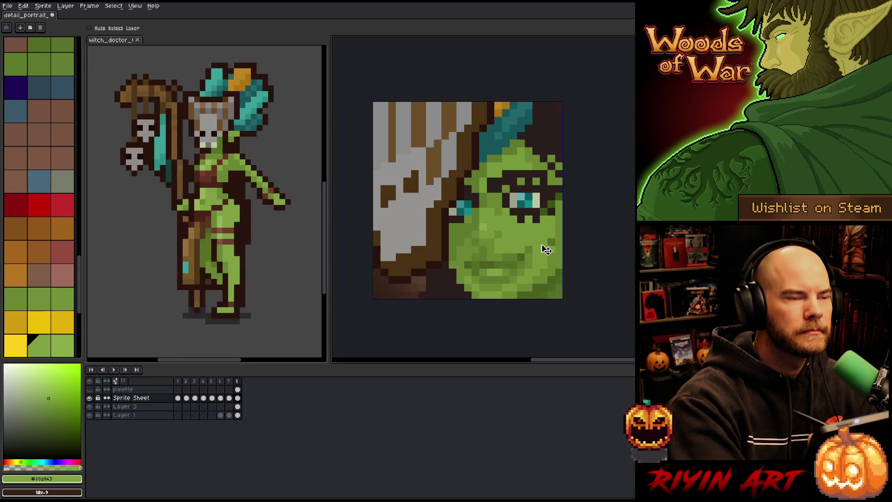
key("i")
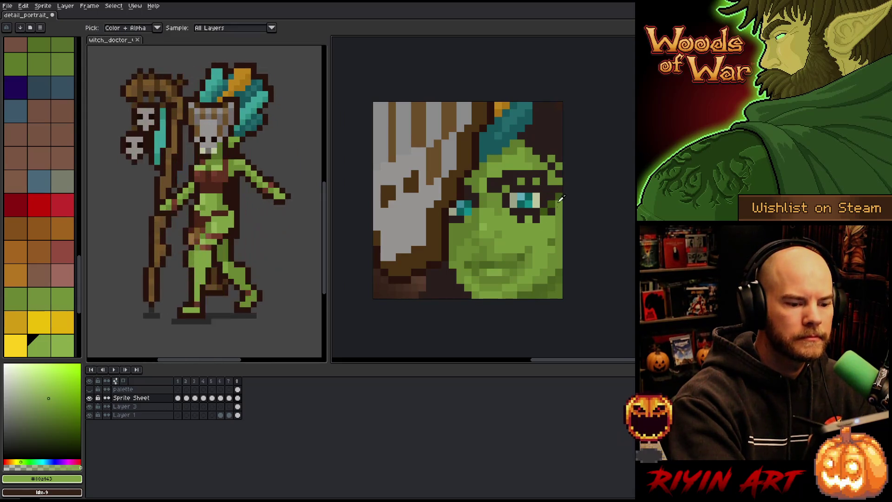
left_click(560, 228)
key("b")
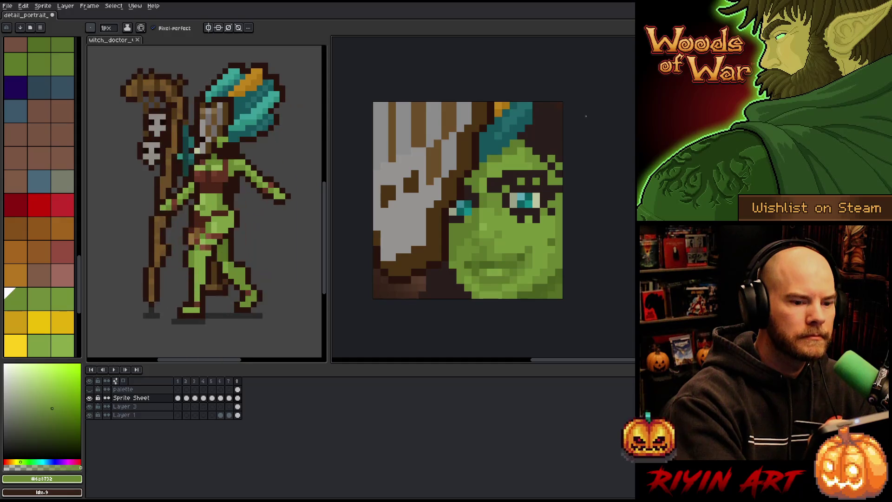
Compare deep shadow, mid, light greens and dark brown, settling on #5f792c
left_click(554, 201, "alt")
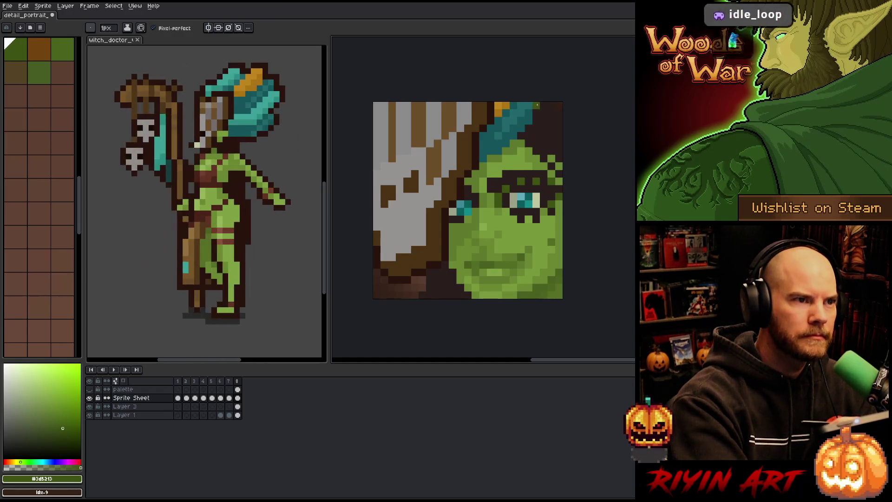
left_click(506, 204, "alt")
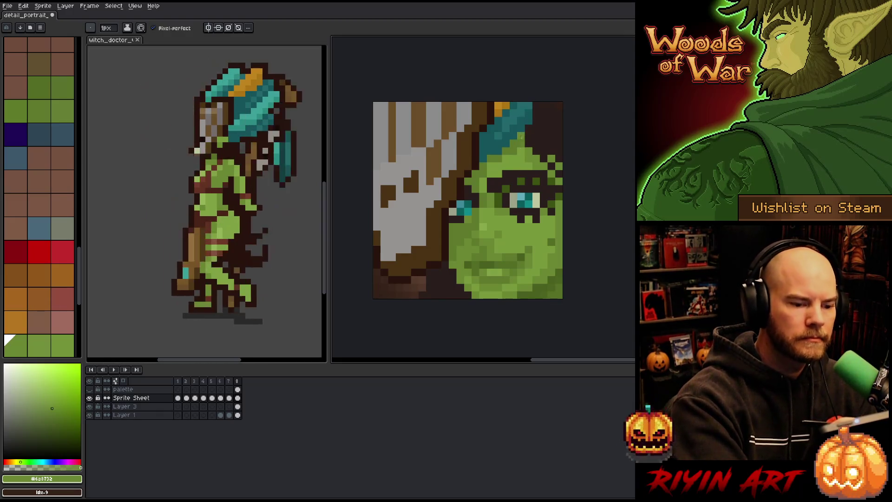
left_click(521, 138, "alt")
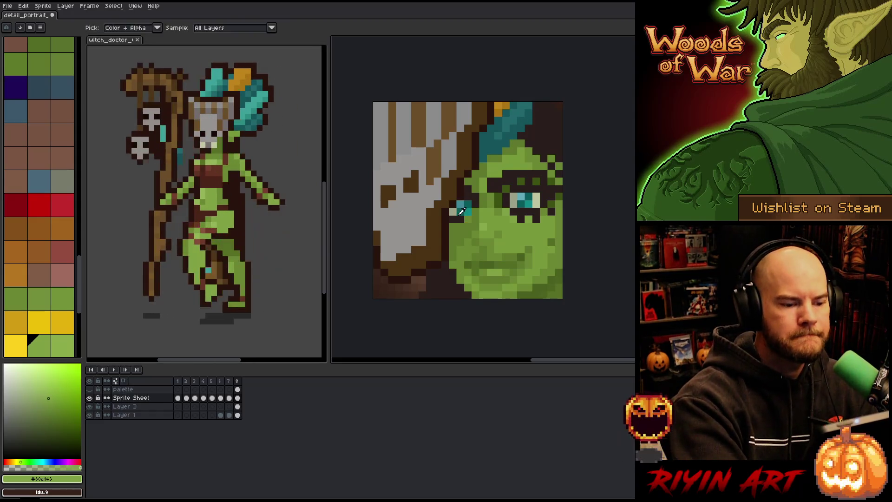
left_click(461, 211, "alt")
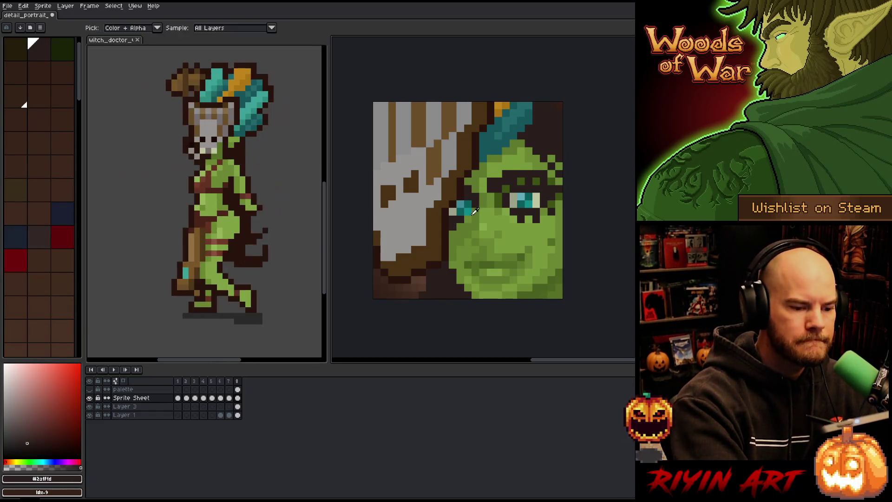
left_click(474, 211, "alt")
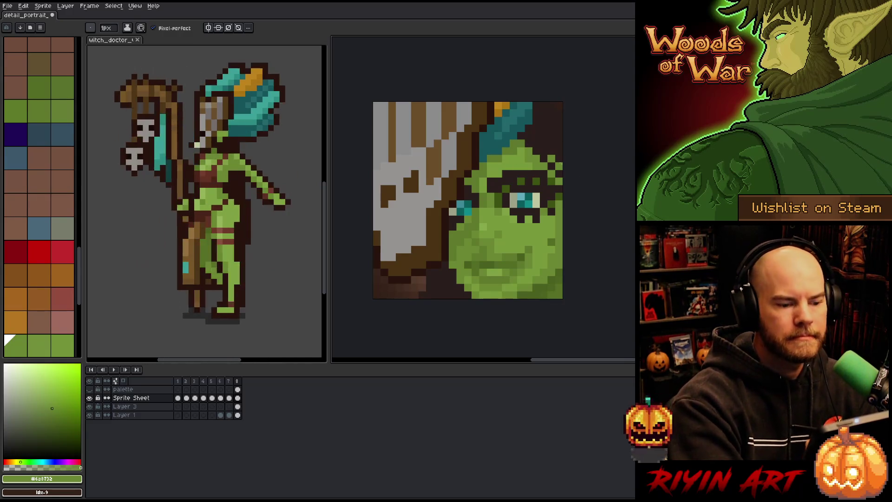
left_click(464, 217, "alt")
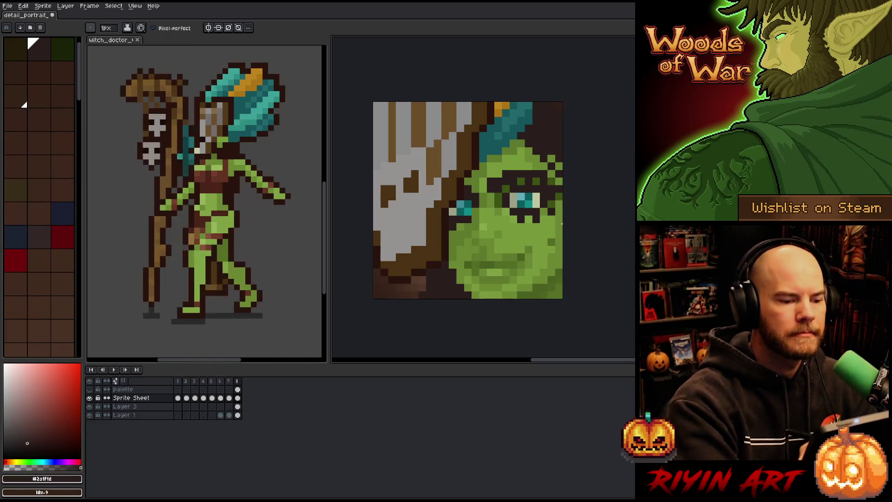
left_click(465, 224, "alt")
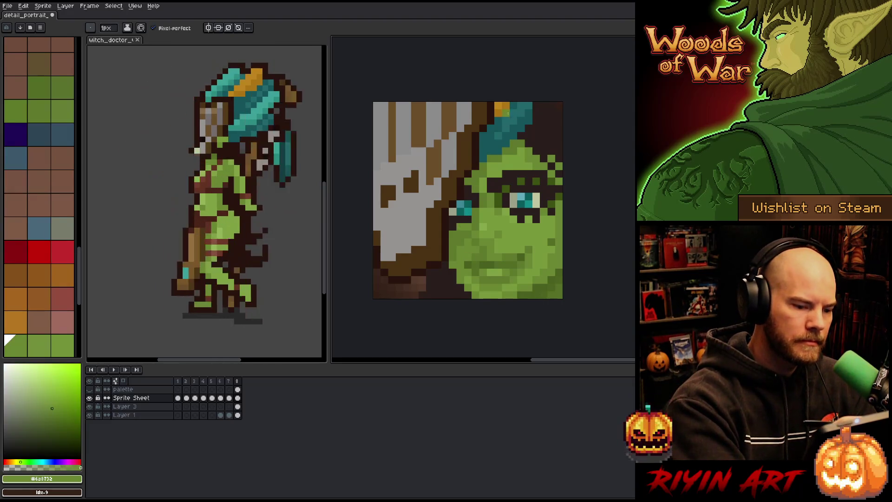
left_click(463, 216, "alt")
left_click(470, 220, "alt")
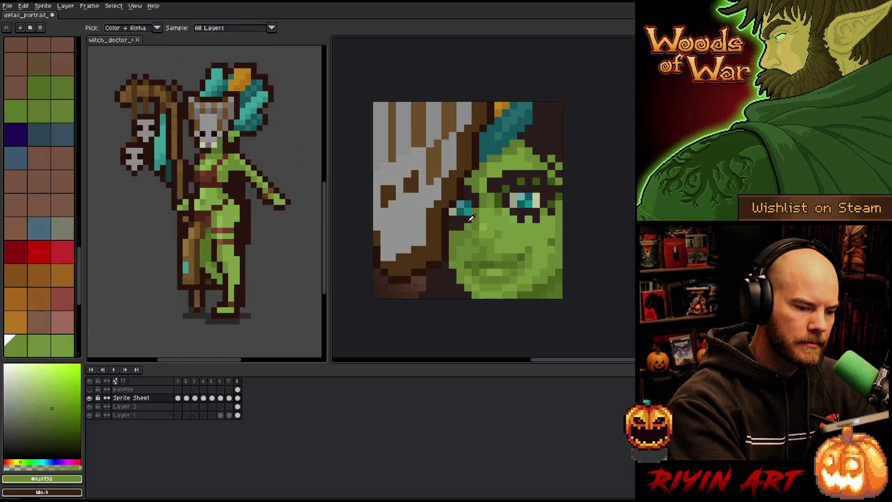
left_click(460, 231, "alt")
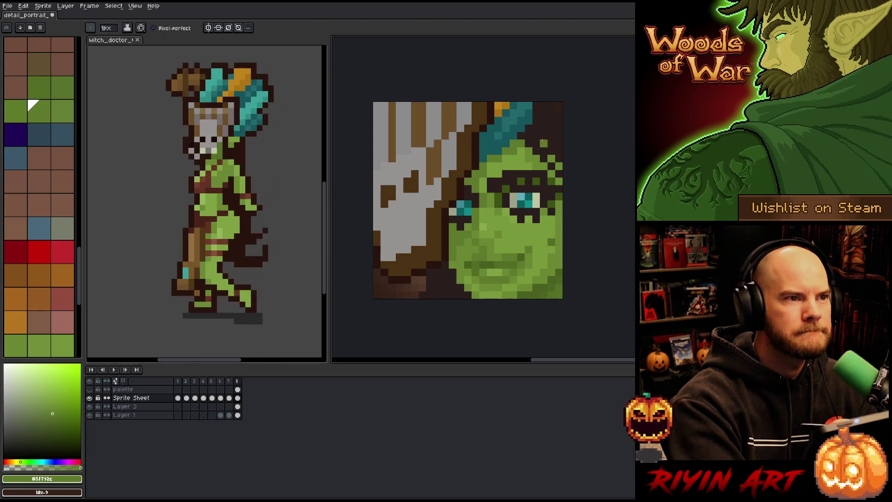
Reframe the portrait in view and sample the light and mid skin greens
scroll(516, 221, "down", 3)
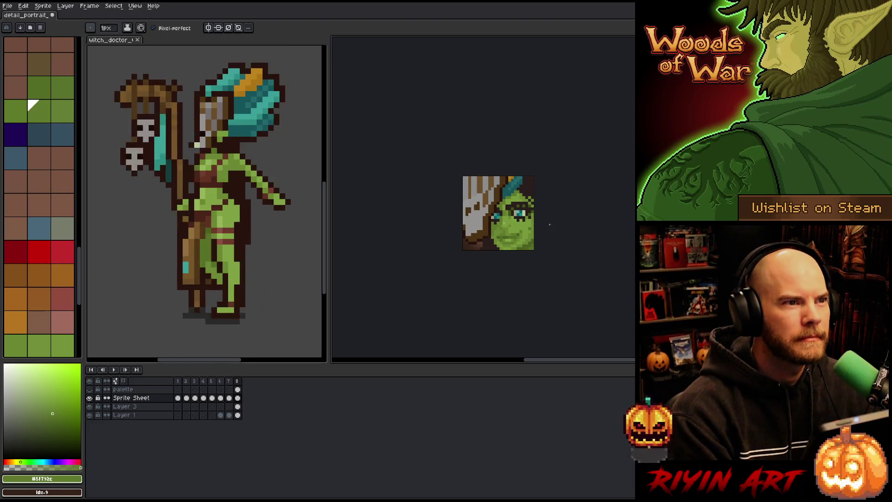
scroll(550, 224, "up", 1)
scroll(552, 226, "up", 5)
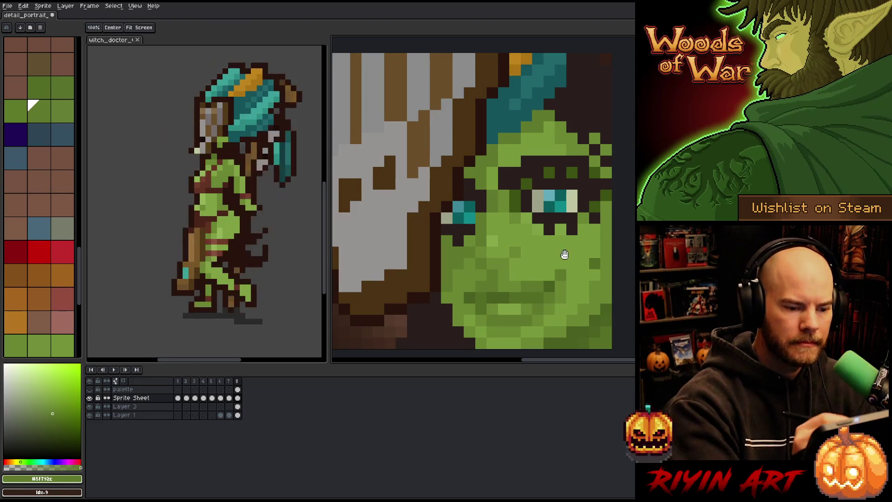
left_click(563, 247, "alt")
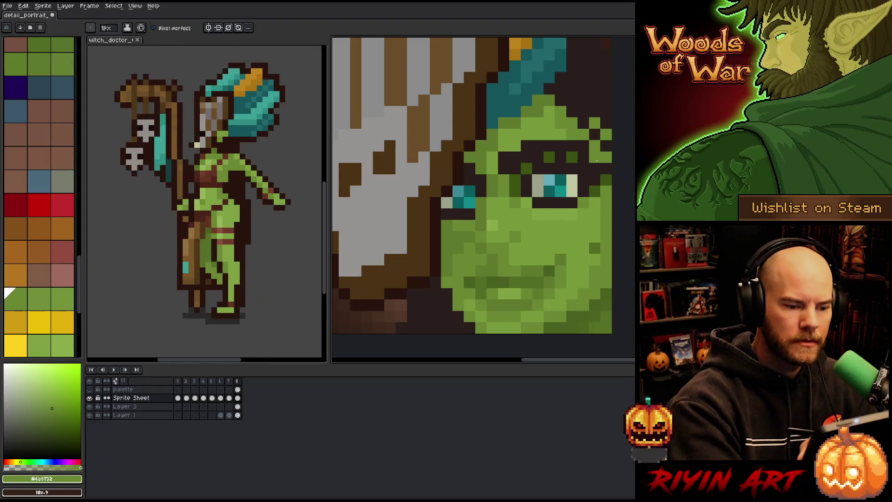
left_click(514, 259, "alt")
left_click_drag(525, 266, 524, 240)
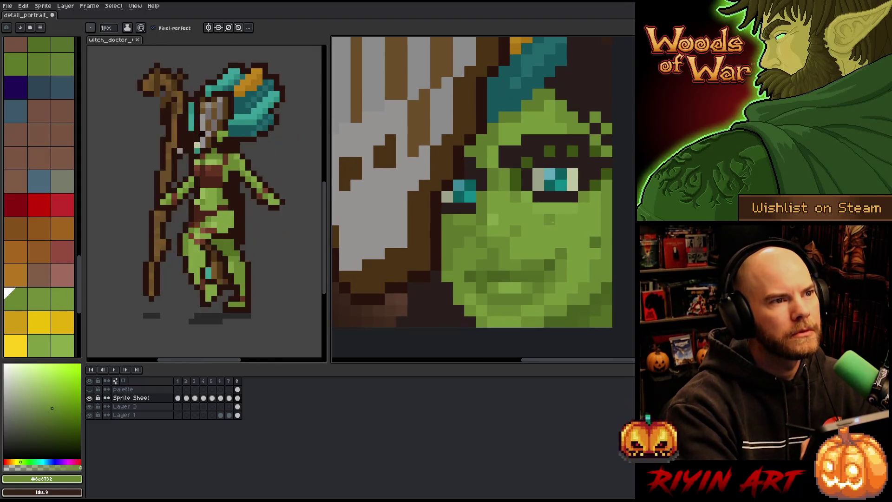
scroll(529, 239, "down", 3)
scroll(537, 237, "up", 1)
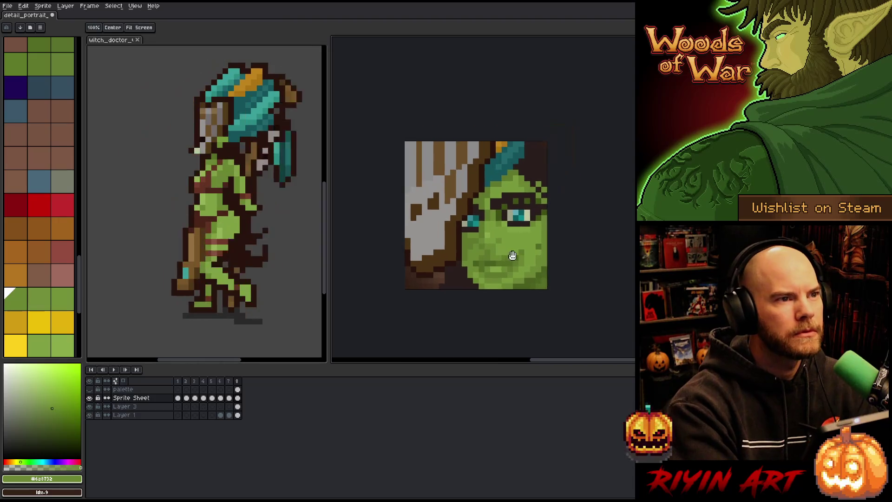
left_click_drag(537, 238, 508, 258)
scroll(508, 257, "up", 1)
Sample darker greens, a pale grey-green and browns, ending on the darkest outline brown
left_click(464, 254, "alt")
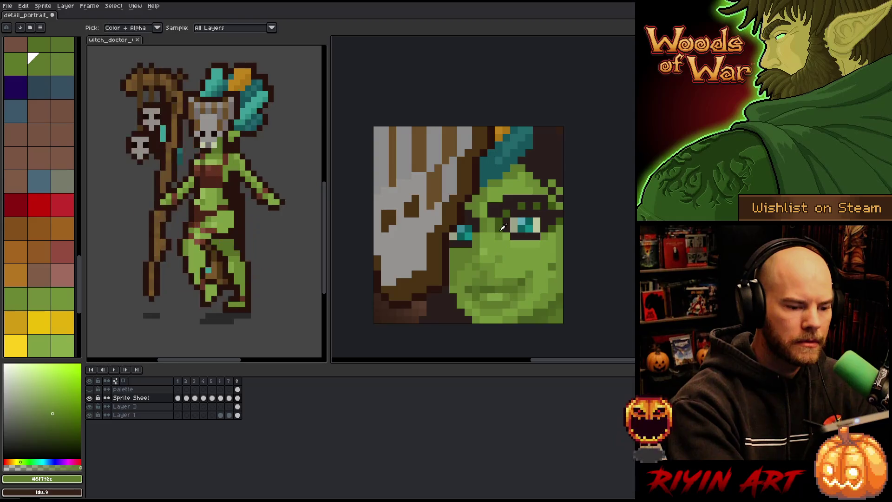
left_click(506, 212, "alt")
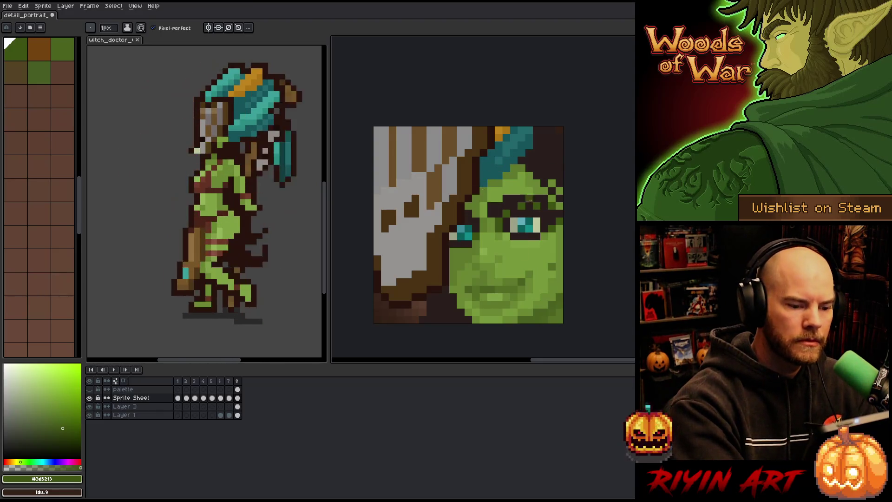
left_click(454, 234, "alt")
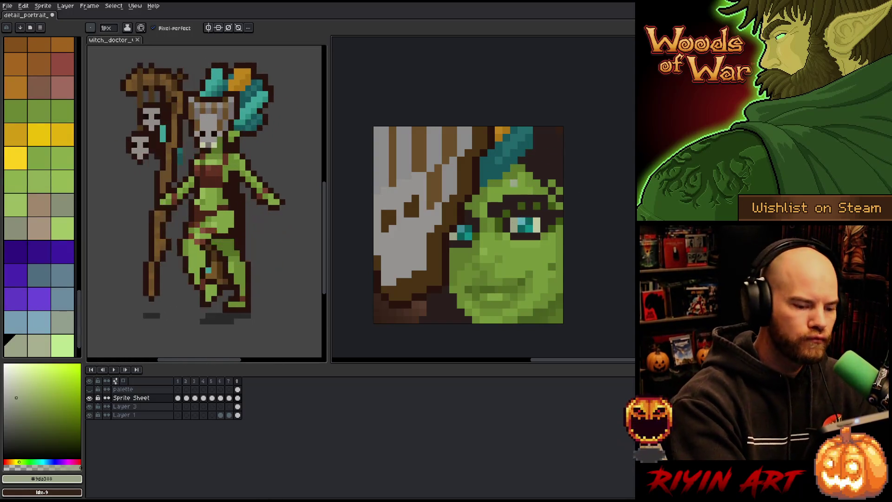
key("alt")
left_click(550, 235, "alt")
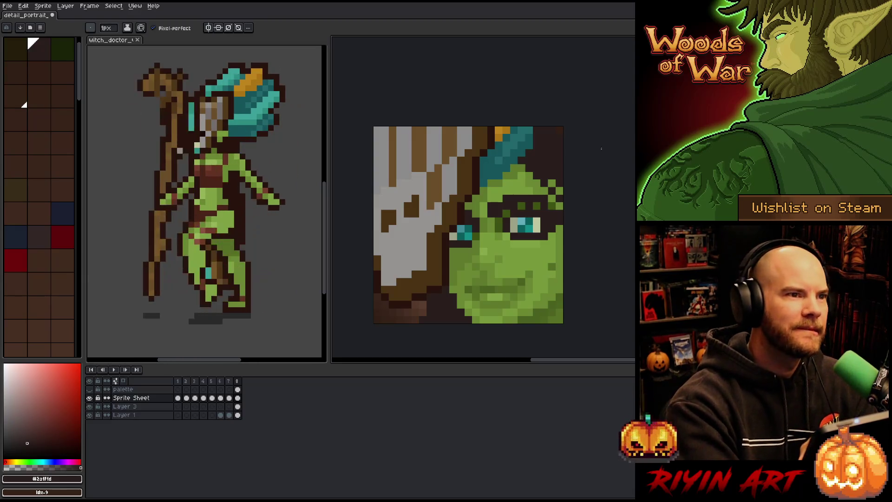
left_click(547, 242, "alt")
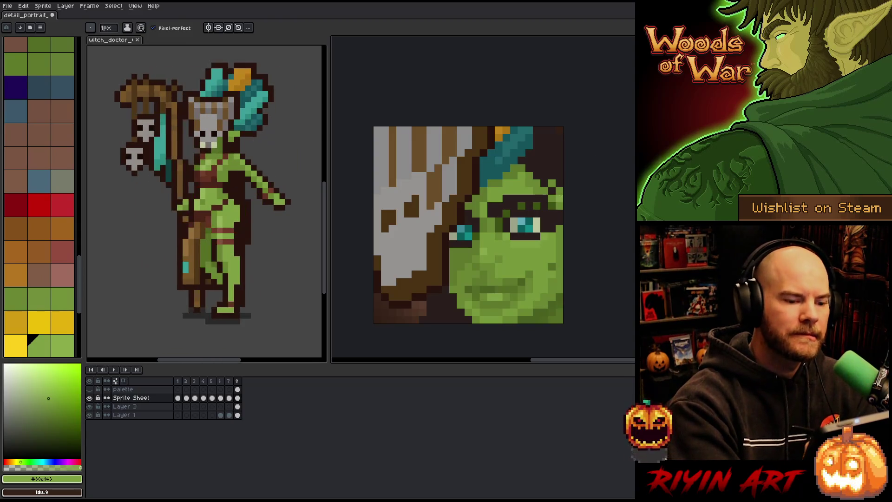
left_click(559, 198, "alt")
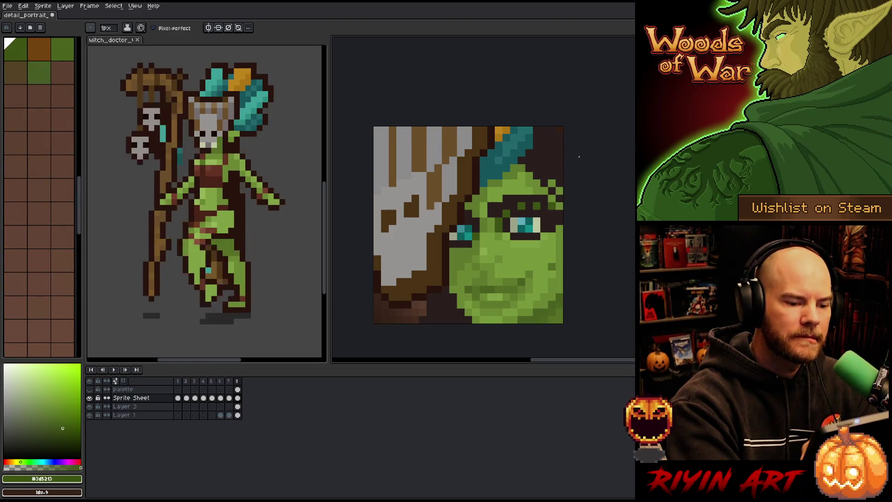
left_click(559, 206, "alt")
Darken a pixel on the face's right edge, save, and undo a trial hairline outline
left_click(559, 191)
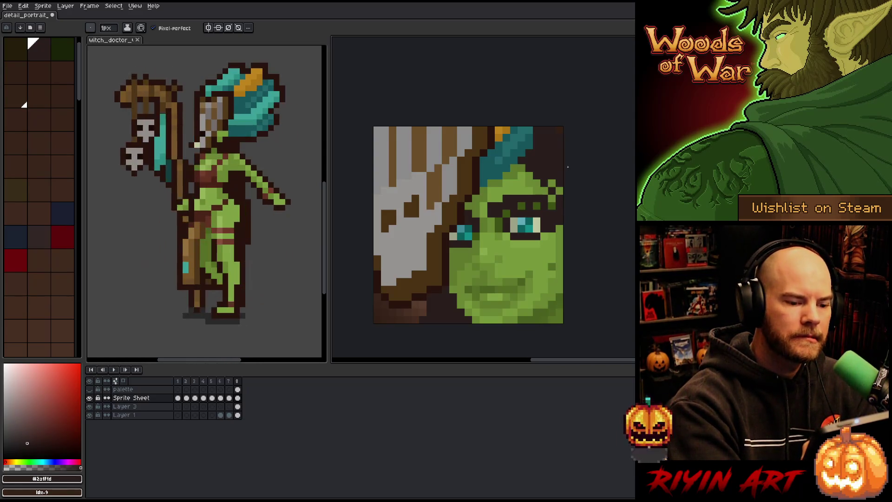
key("ctrl+s")
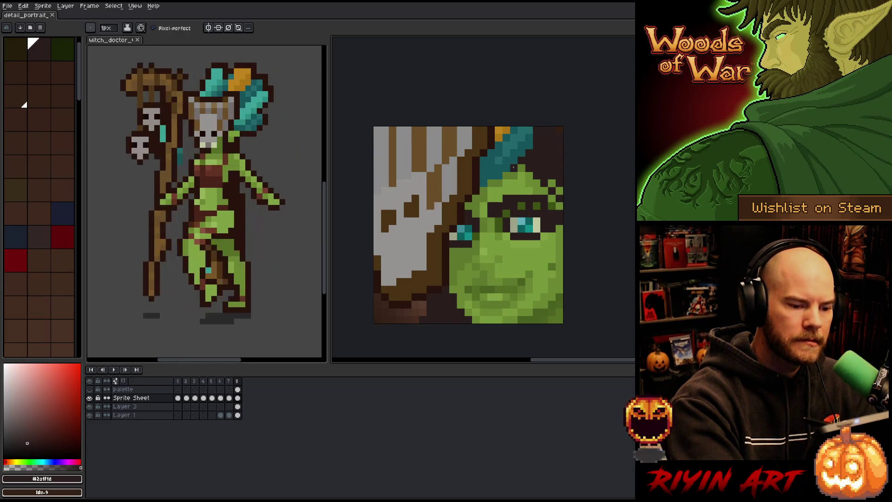
mouse_move(513, 167)
left_mouse_down()
mouse_move(544, 254)
mouse_move(544, 320)
left_mouse_up()
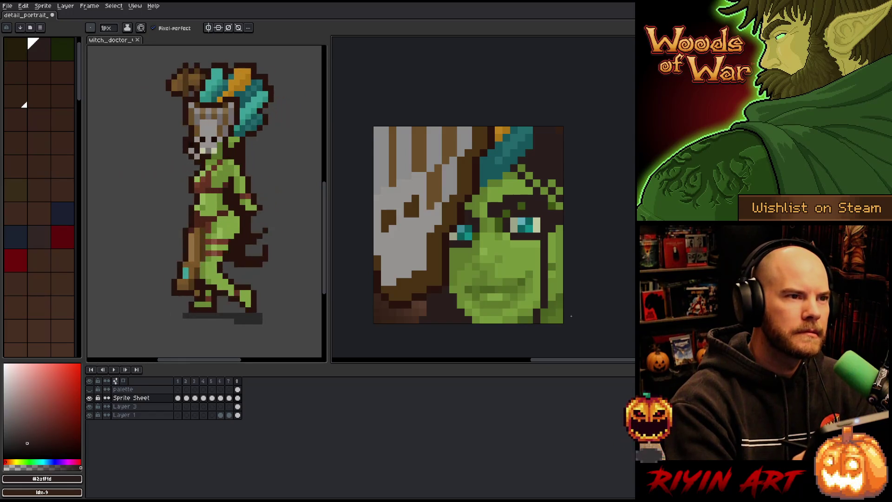
key("ctrl+z")
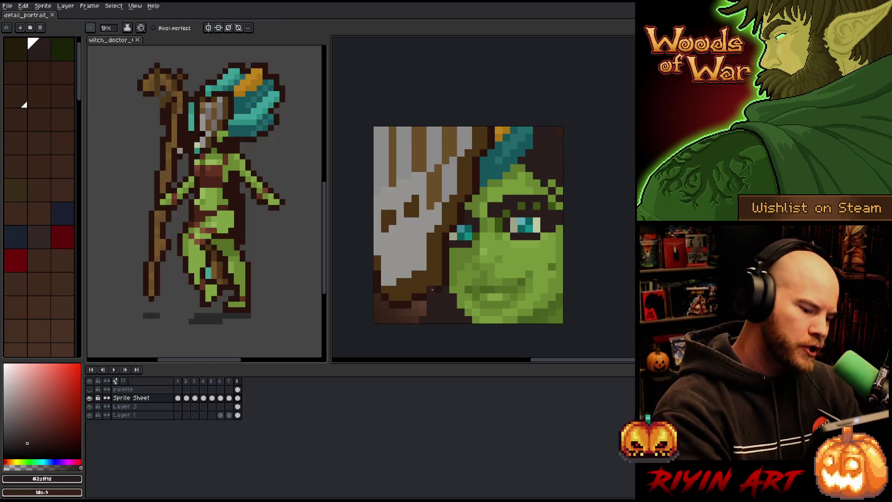
Darken pixels along the face's lower-left edge and save the portrait
left_click(476, 319)
left_click(468, 312)
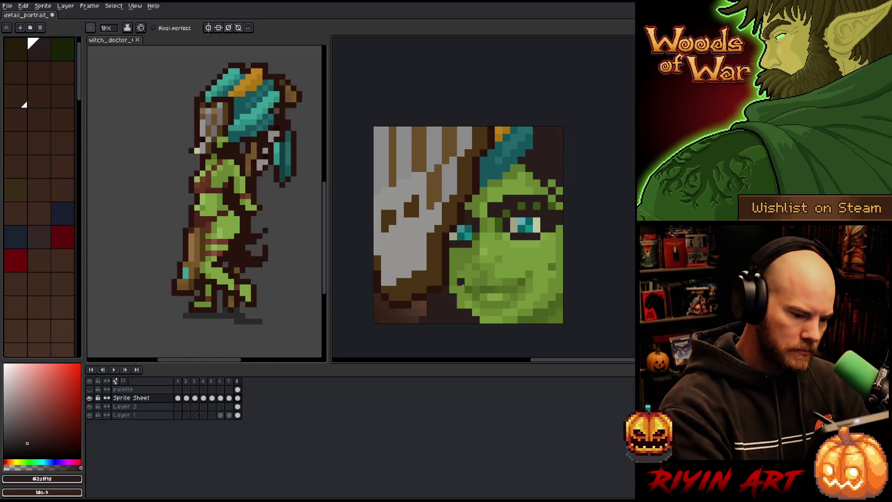
left_click(453, 290)
left_click(453, 282)
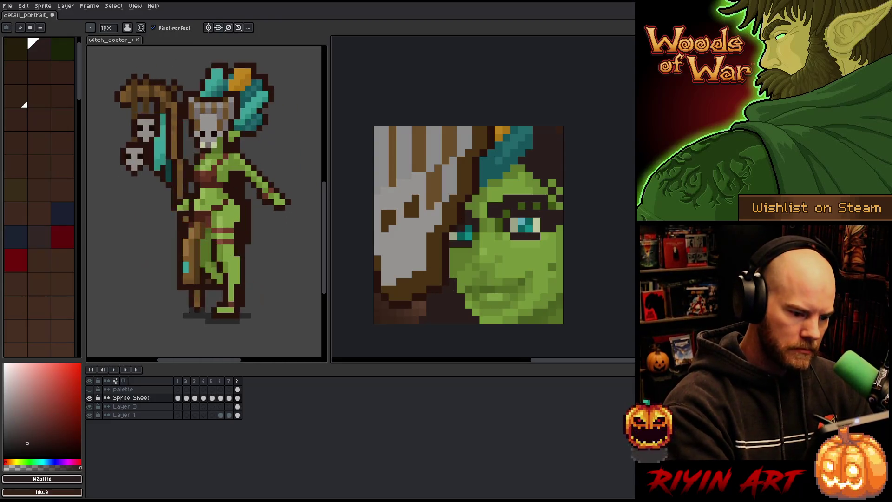
left_click(453, 274)
left_click(453, 266)
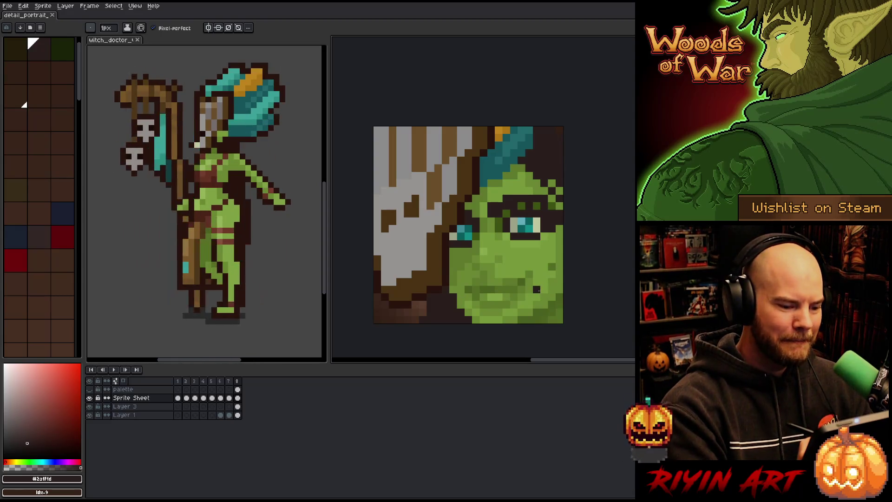
key("ctrl+s")
key("Return")
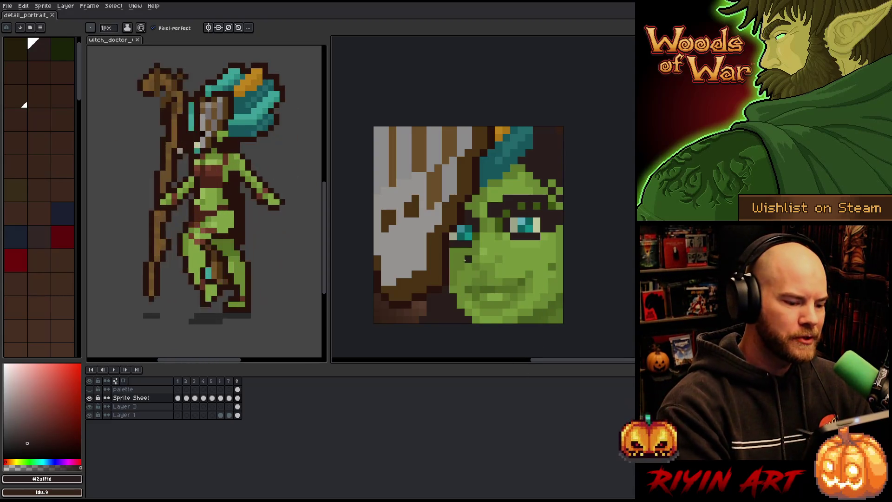
Touch up a bottom-left face pixel and sample the mid green skin tone
left_click(452, 290)
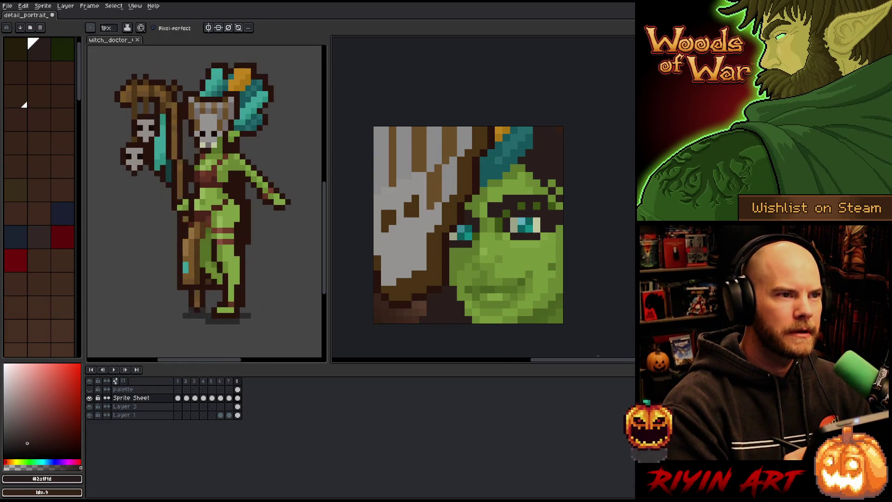
left_click(475, 319)
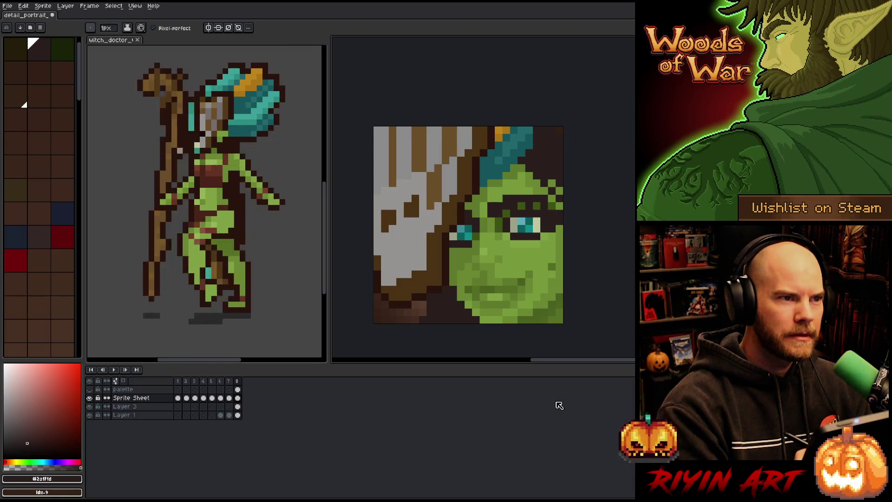
left_click(475, 298, "alt")
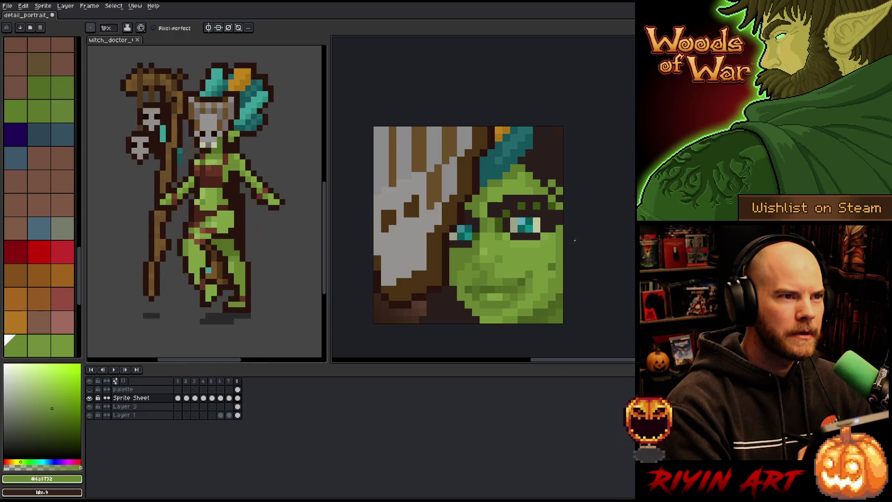
Sample lighter, mid and darker face greens, ending on the dark shadow green #3d5213
key("alt")
left_click(497, 312, "alt")
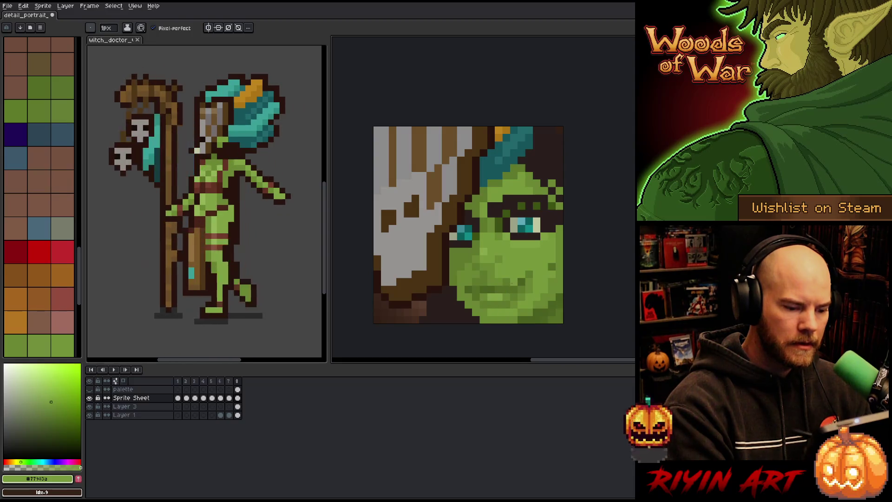
left_click(513, 313, "alt")
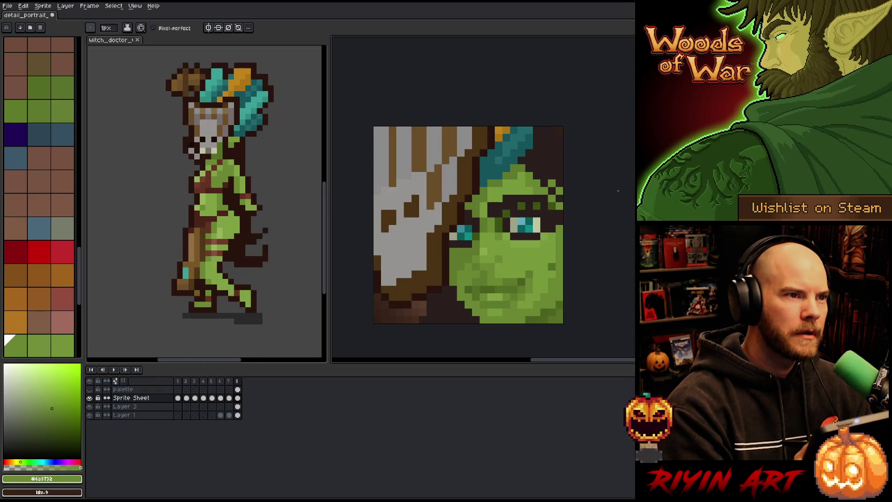
key("v")
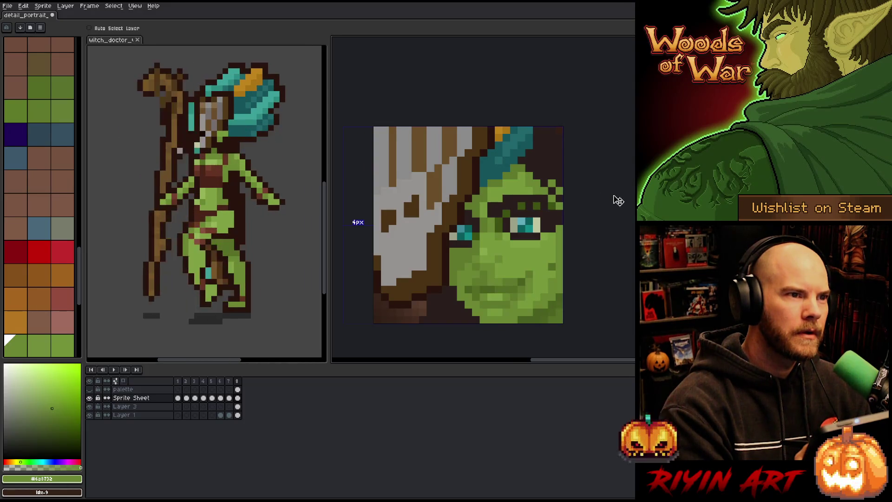
key("b")
left_click(559, 266, "alt")
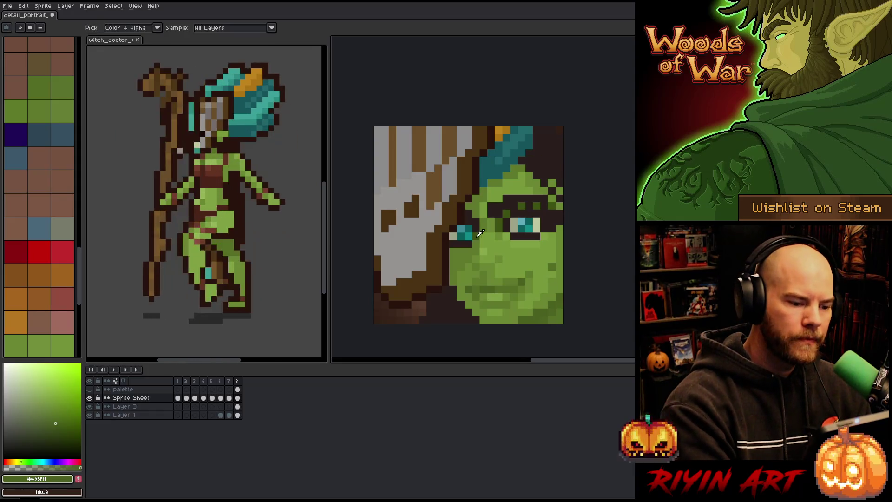
left_click(552, 191, "alt")
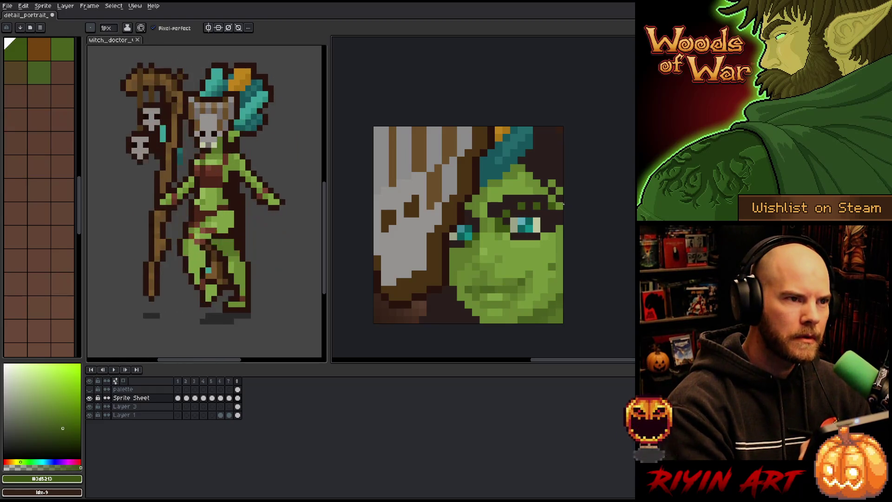
left_click(510, 250, "alt")
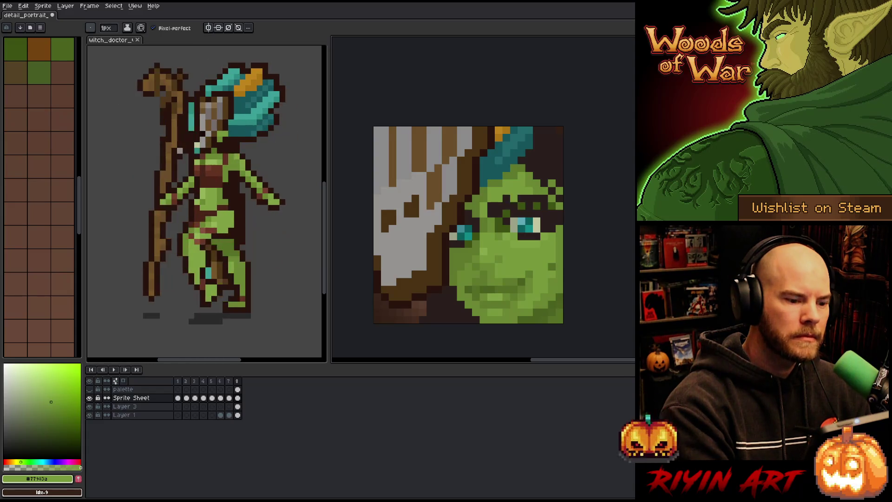
left_click(550, 186, "alt")
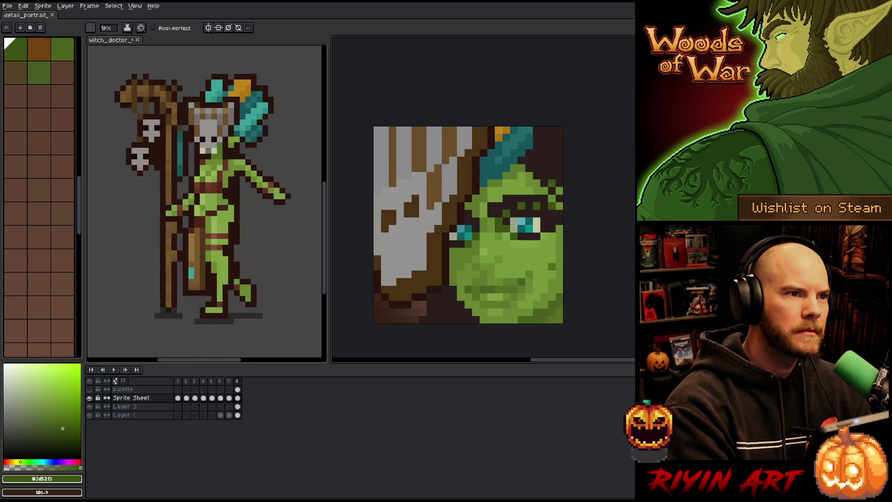
Sample the dark teal, try a light teal pixel beside the eye, undo it, and save
left_click(467, 235, "alt")
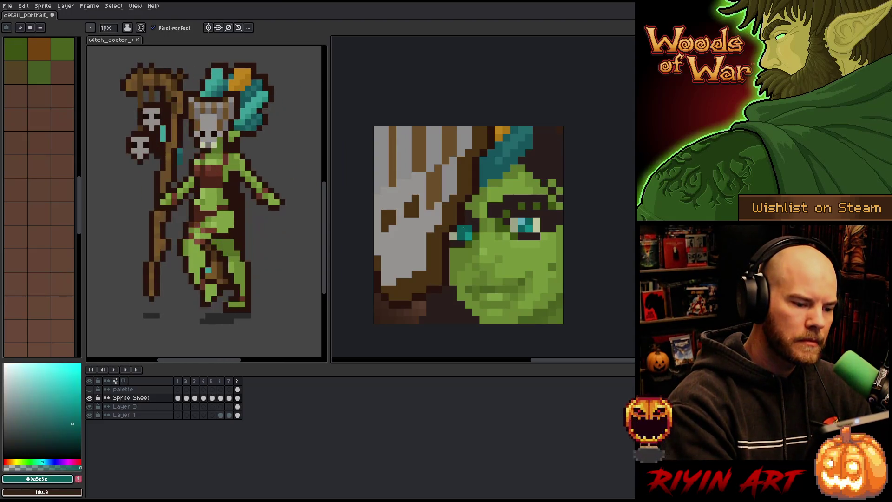
key("ctrl+s")
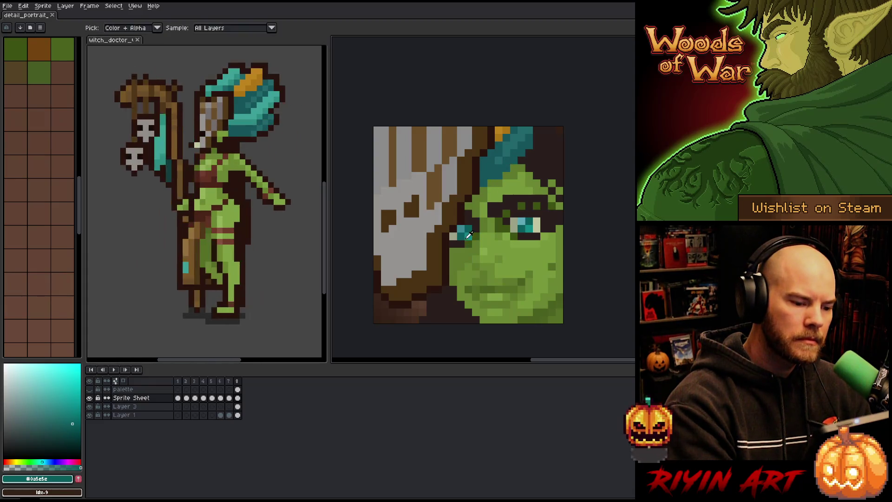
left_click(40, 388)
left_click(483, 220)
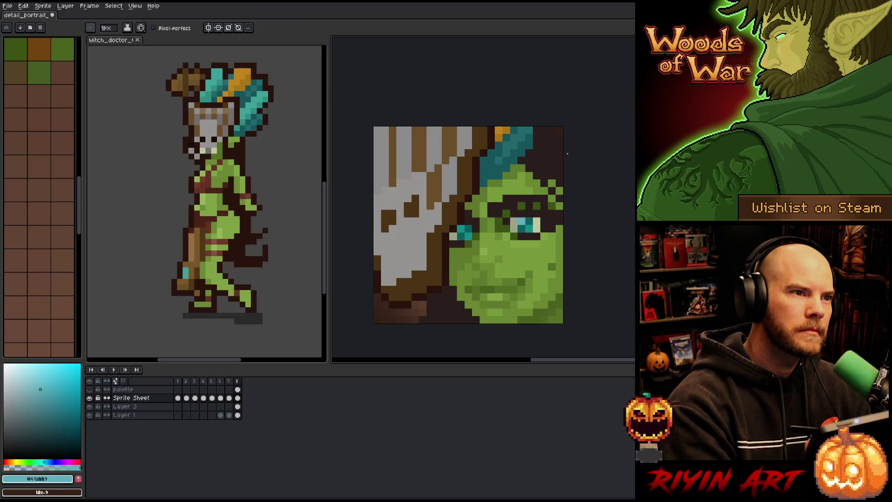
key("ctrl+z")
key("ctrl+s")
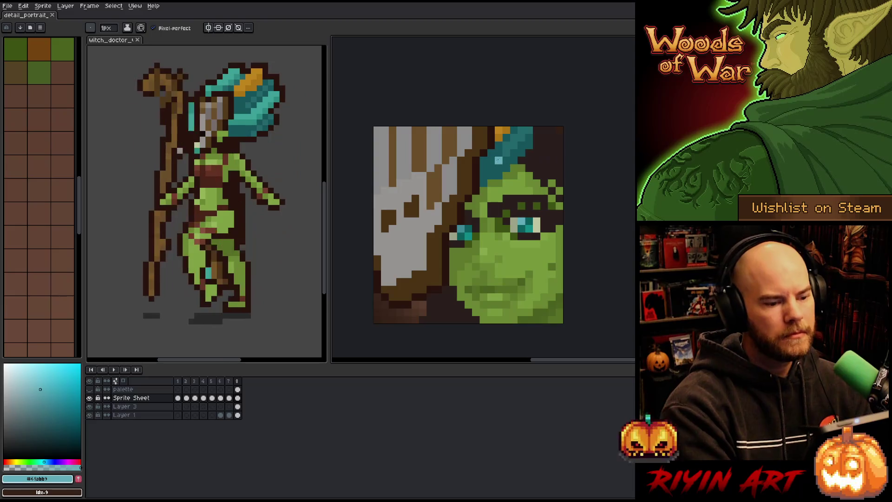
Brighten and saturate the eye teals in the colour picker, then pick a muted greyish green
left_click(463, 227, "alt")
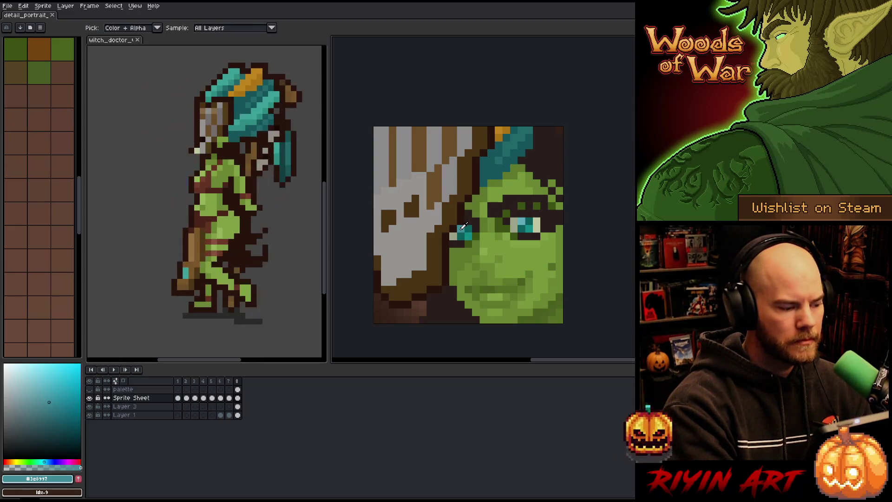
left_click(471, 232)
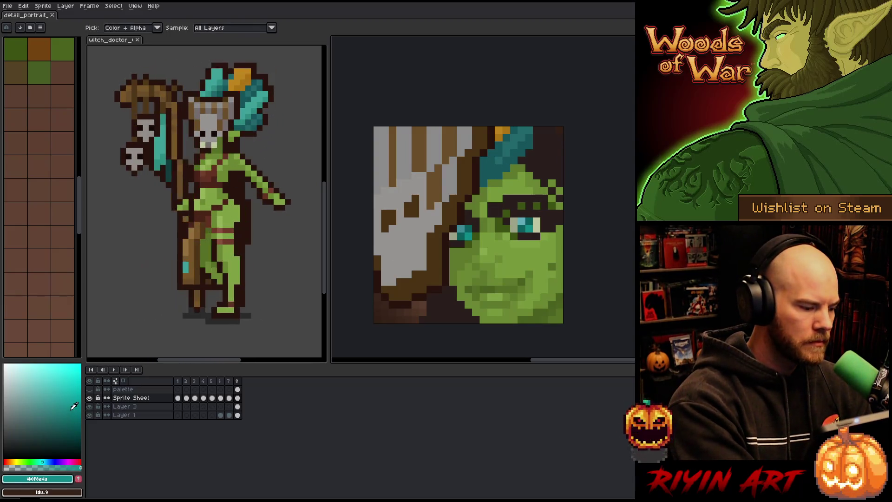
left_click(59, 412)
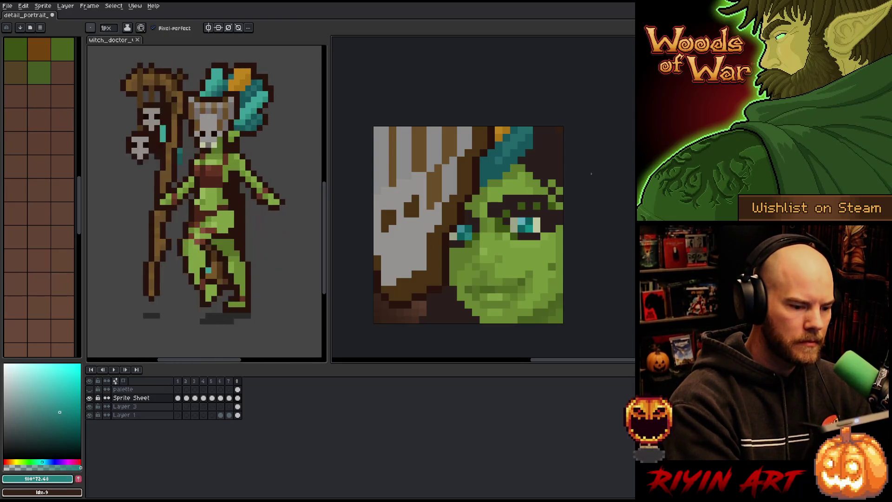
left_click(532, 225, "alt")
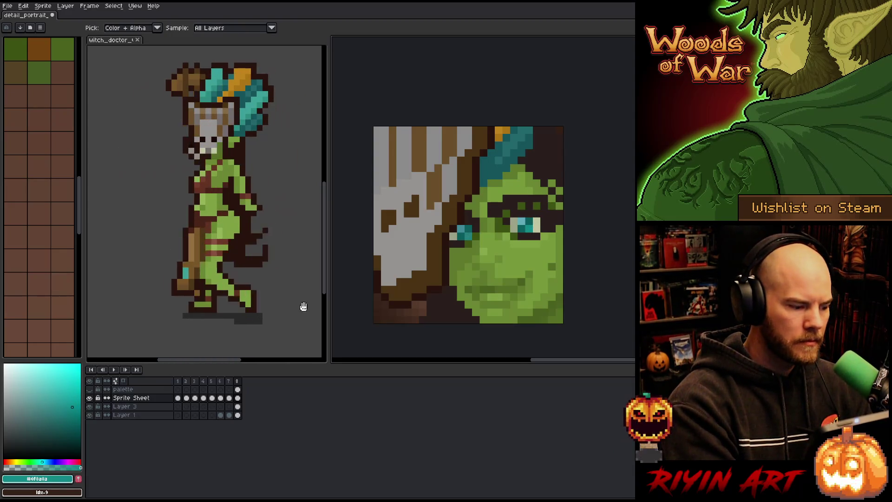
left_click_drag(71, 405, 68, 400)
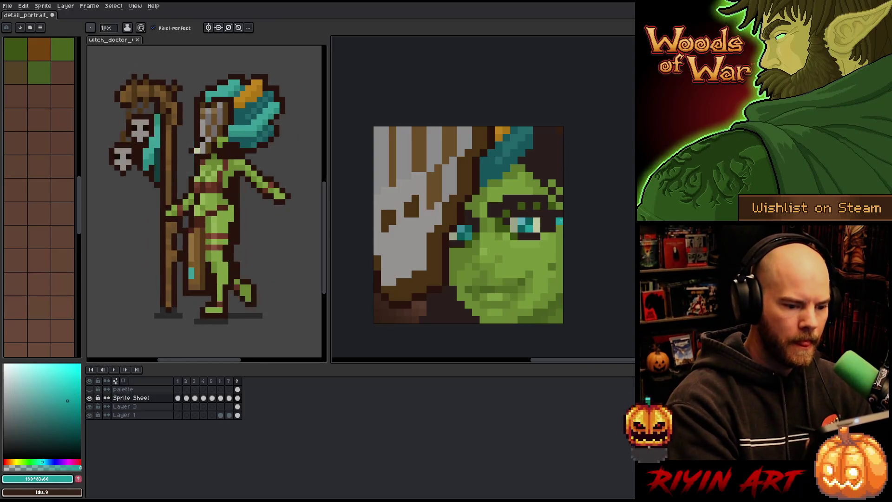
left_click(524, 225, "alt")
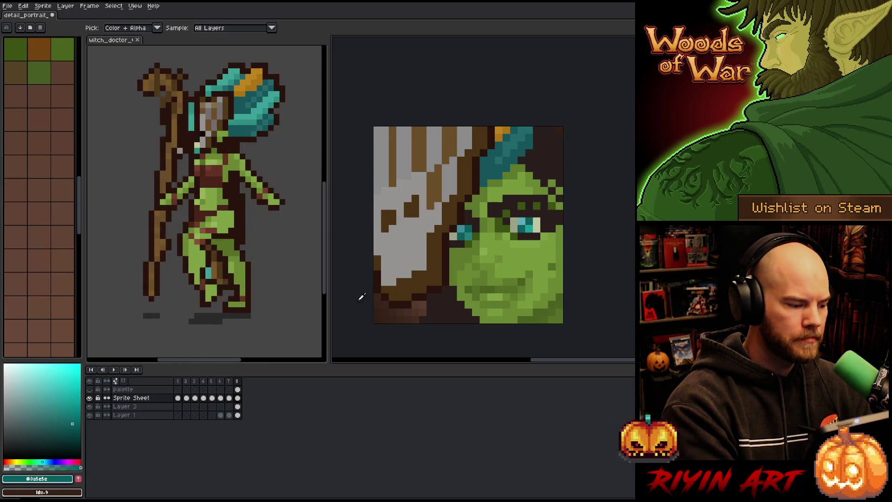
left_click_drag(72, 421, 70, 418)
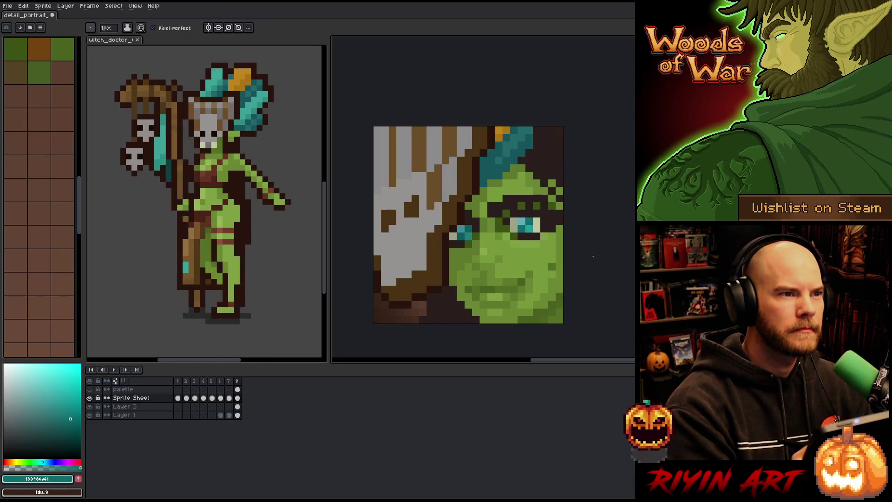
left_click(517, 213, "alt")
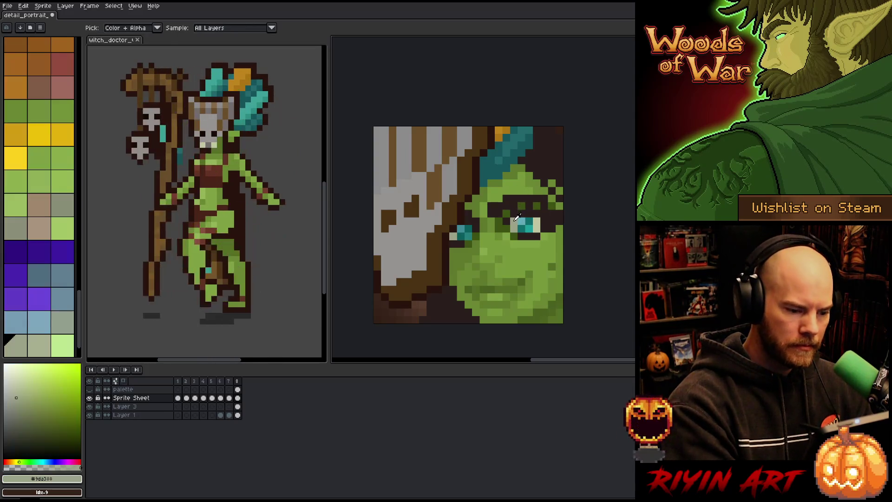
Lighten the muted grey-green and sample the pale highlight colour #bec7a1
left_click(15, 401)
left_click(16, 404)
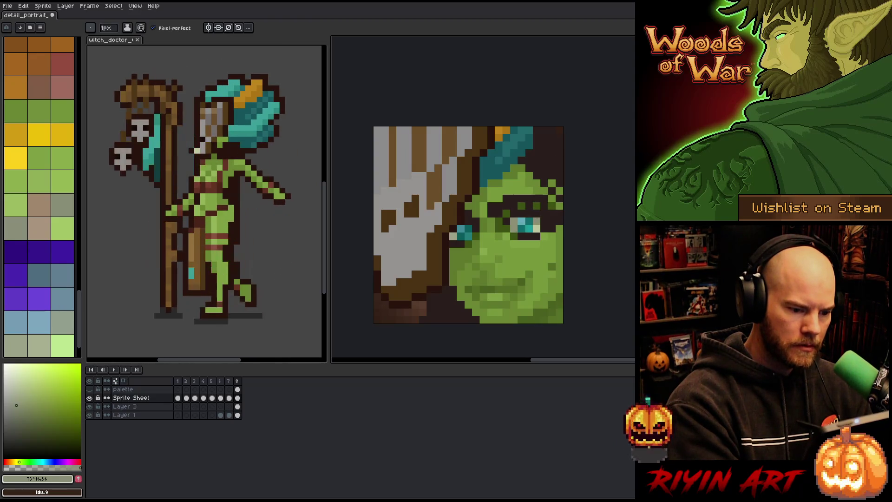
left_click(536, 227, "alt")
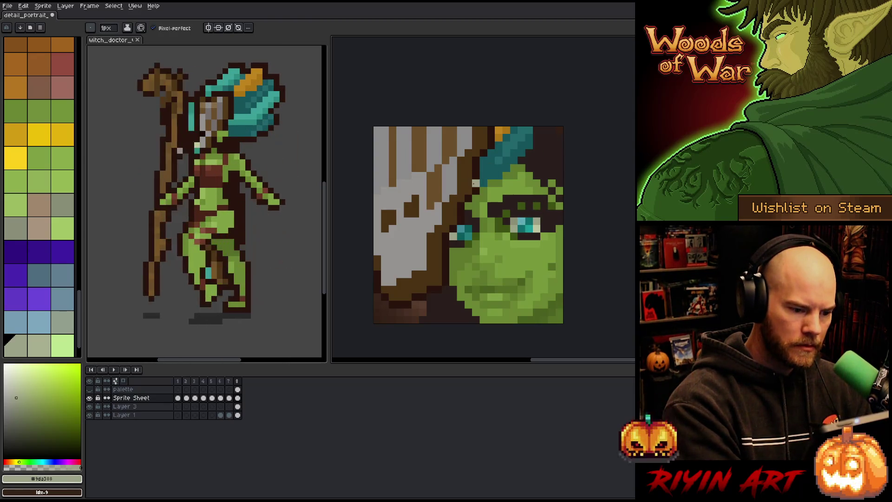
key("alt")
left_click(520, 216, "alt")
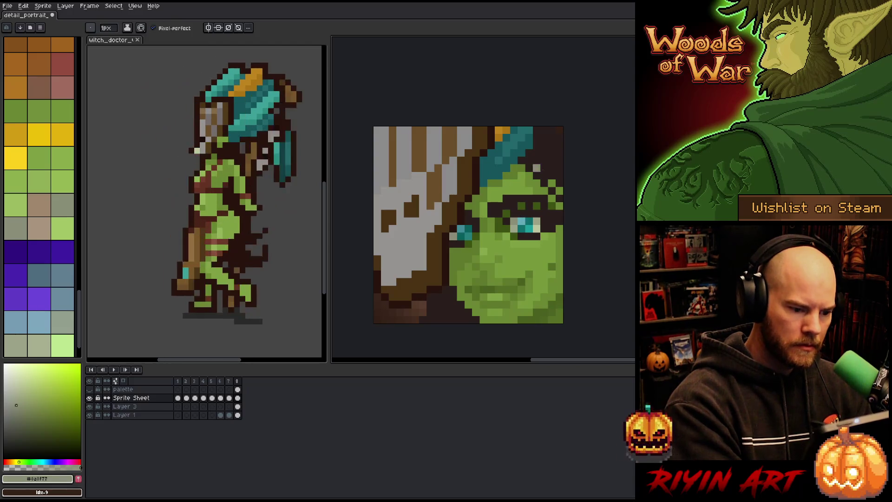
key("ctrl")
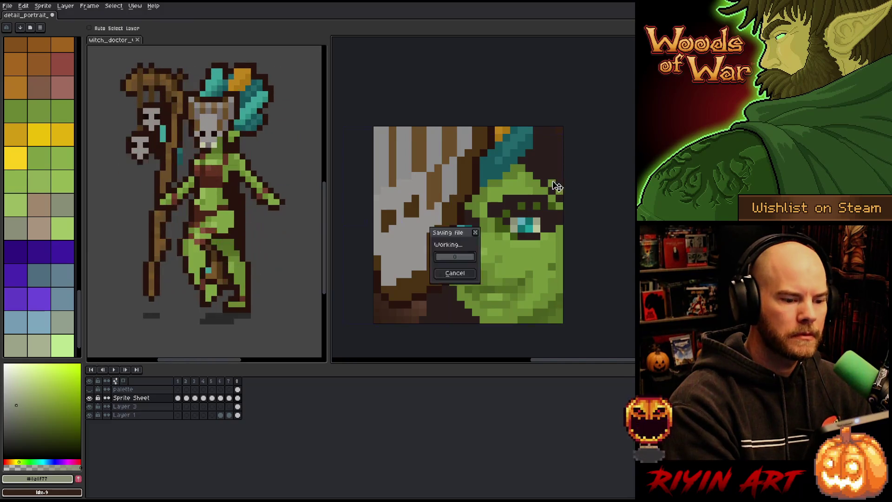
key("alt")
left_click(541, 222, "alt")
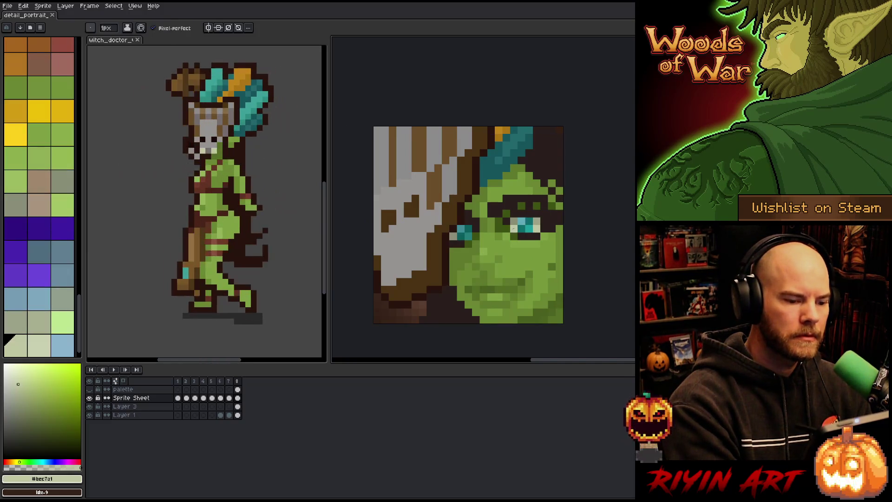
Add a pale highlight pixel on the cheek's right edge, then reselect dark brown and mid green
left_click(558, 266)
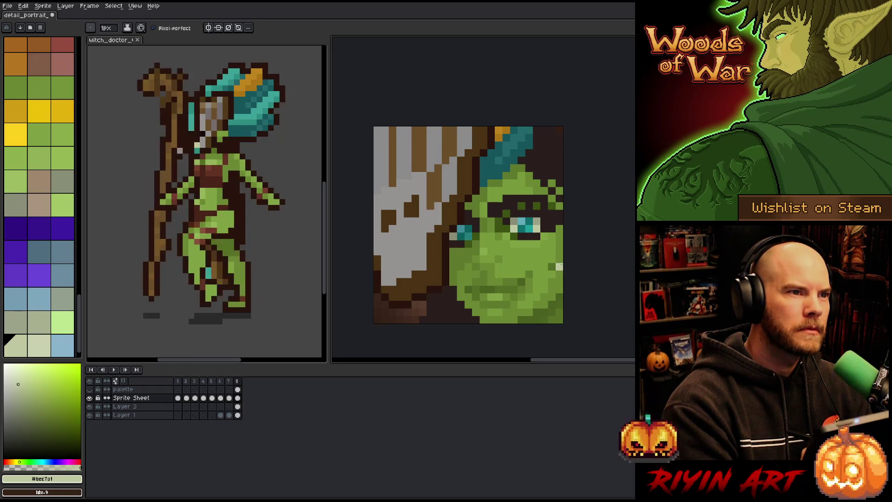
left_click(537, 240, "alt")
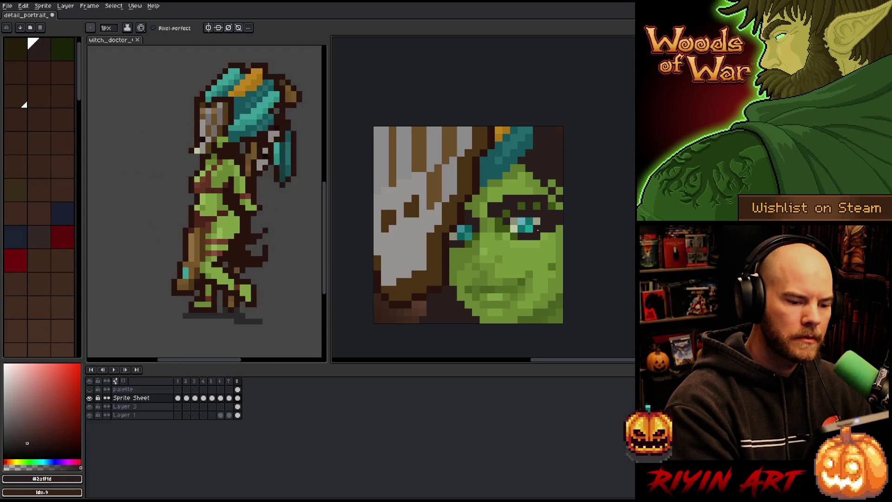
left_click(551, 231, "alt")
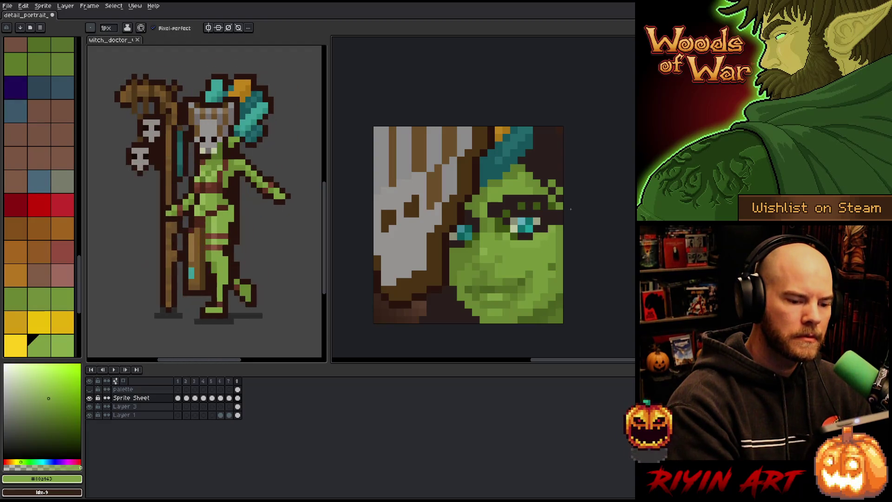
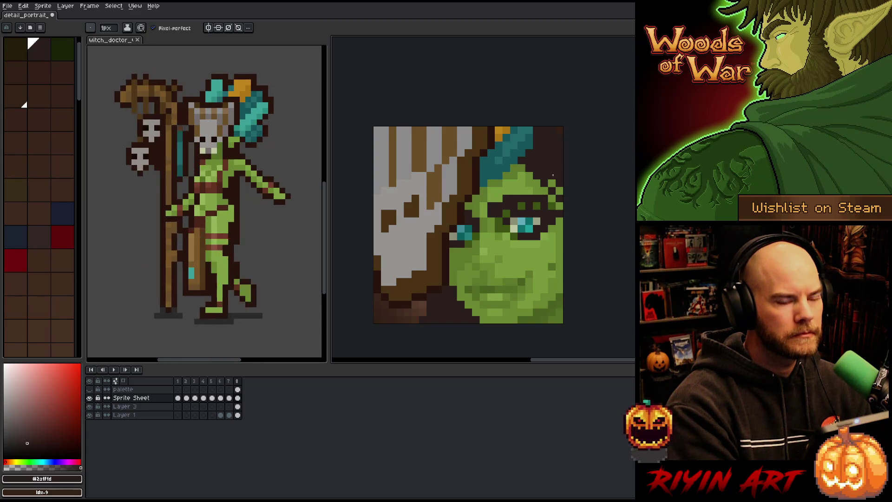
Touch up the face pixels with mid green, lighter green and dark brown sampled from the portrait
left_click(554, 227, "alt")
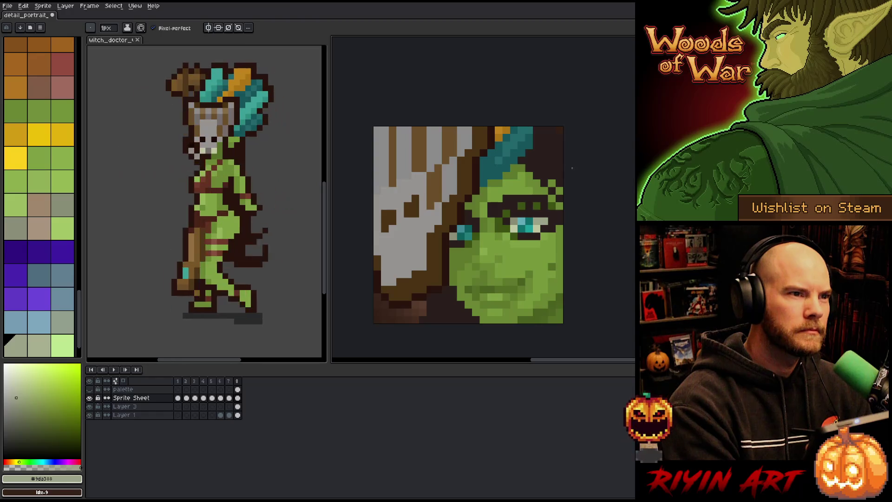
left_click(509, 211, "alt")
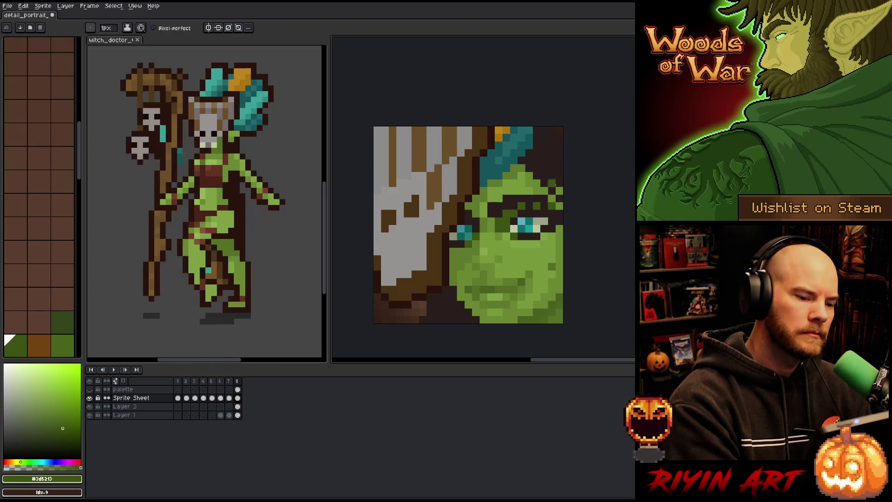
left_click(552, 232, "alt")
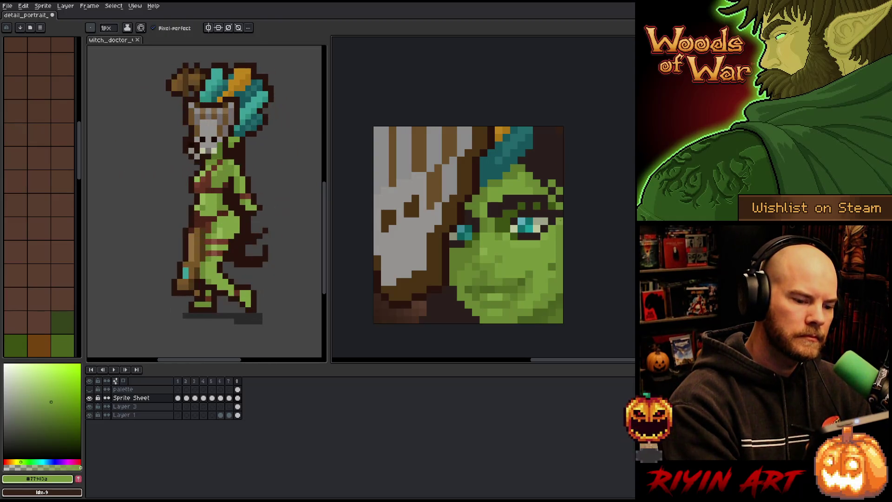
left_click(562, 222, "alt")
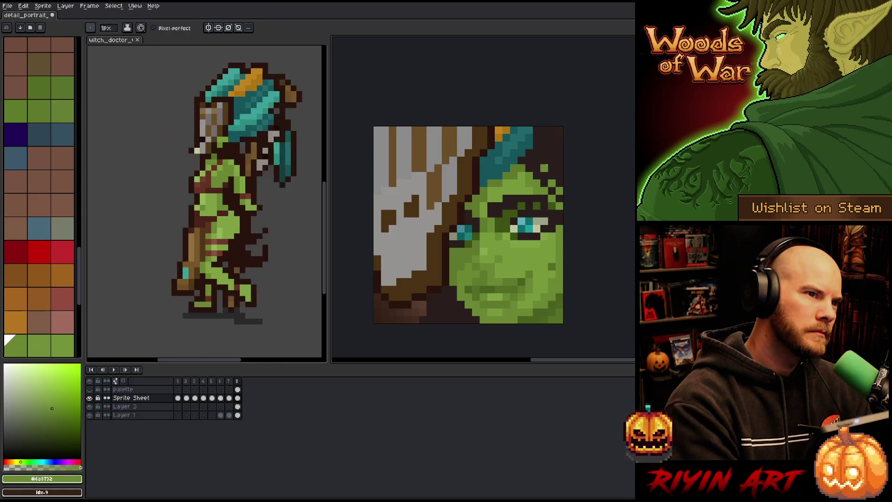
left_click(552, 158, "alt")
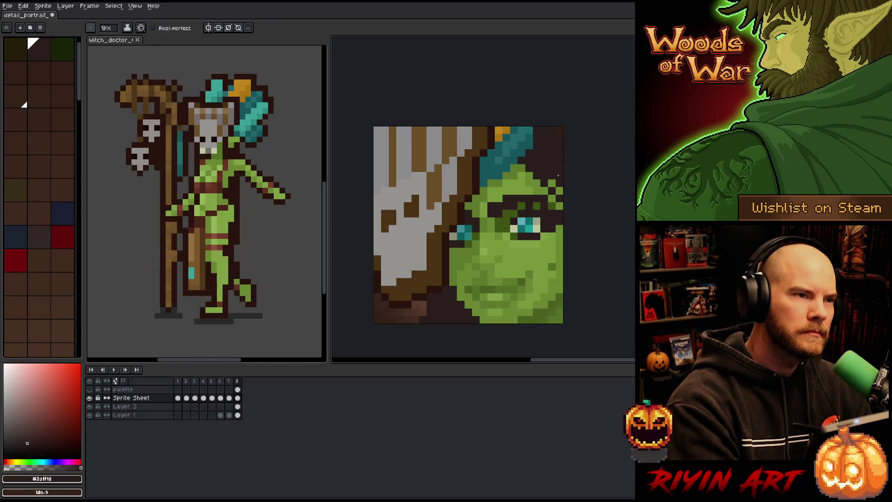
left_click(560, 227, "alt")
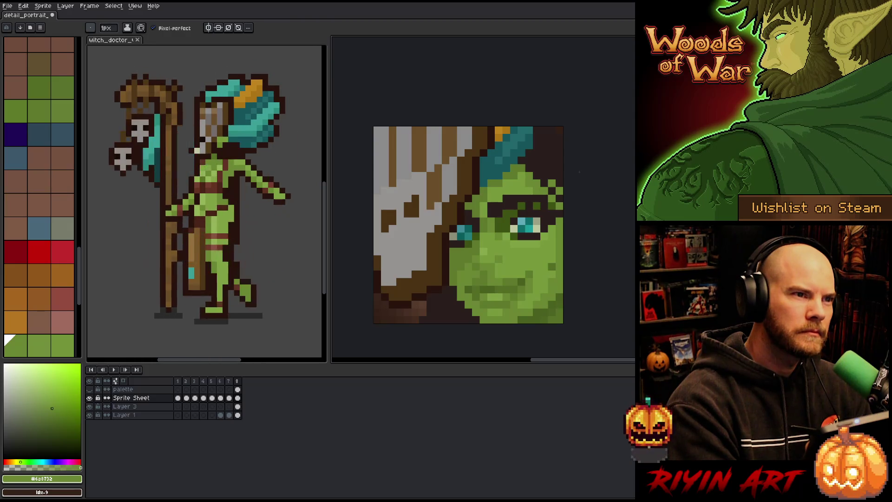
Shade the face with a slightly darker green sampled from the portrait
left_click(558, 186, "alt")
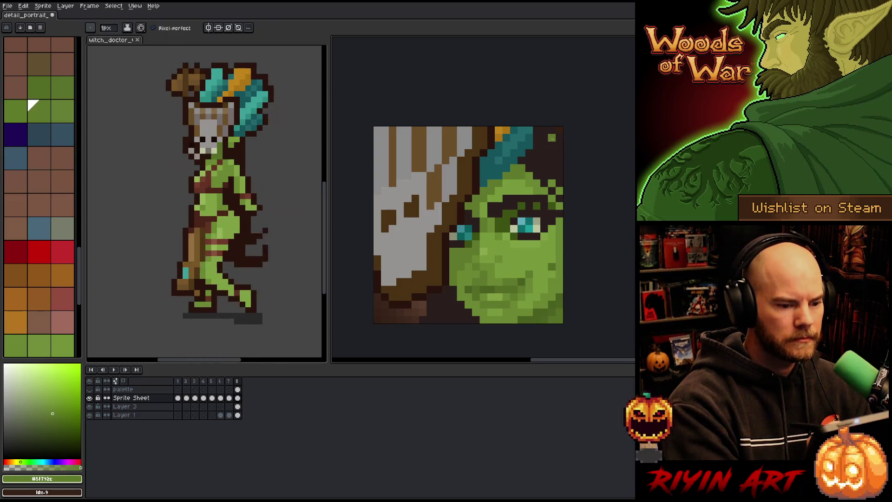
left_click(530, 174, "alt")
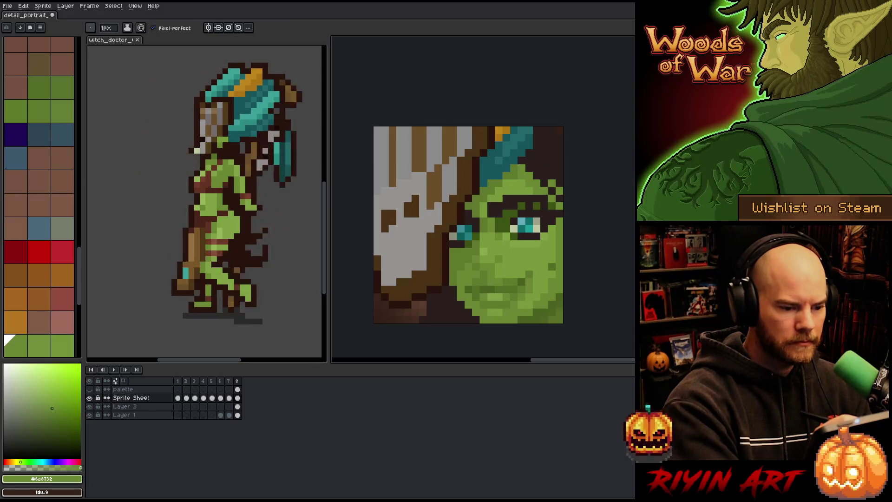
left_click(521, 167, "alt")
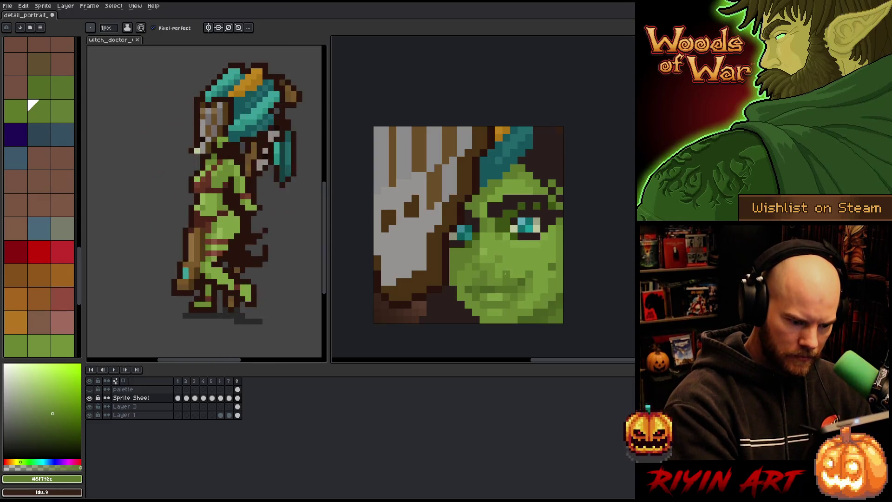
key("i")
left_click(513, 277)
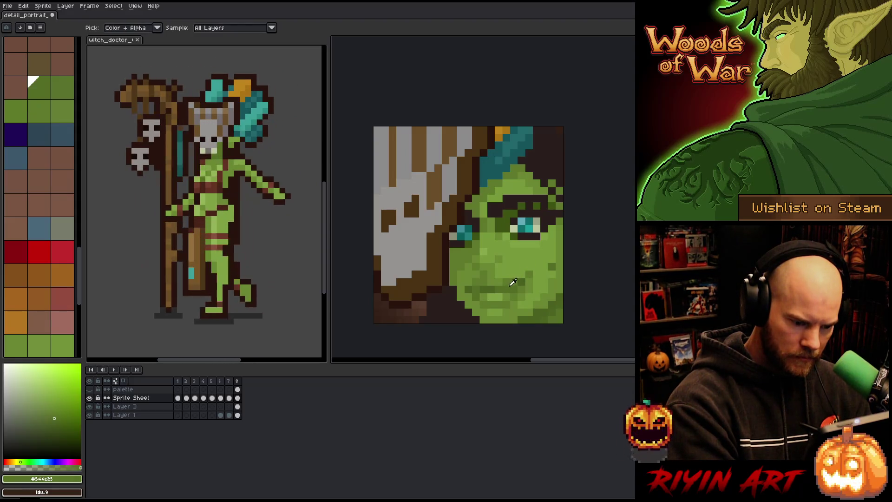
key("b")
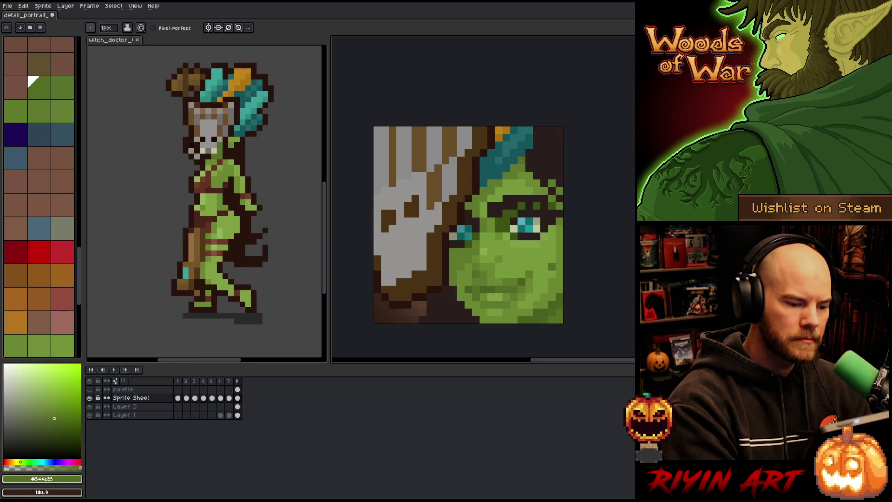
Add cheek and jaw shadows using lighter, darker and deepest greens sampled from the face
key("alt")
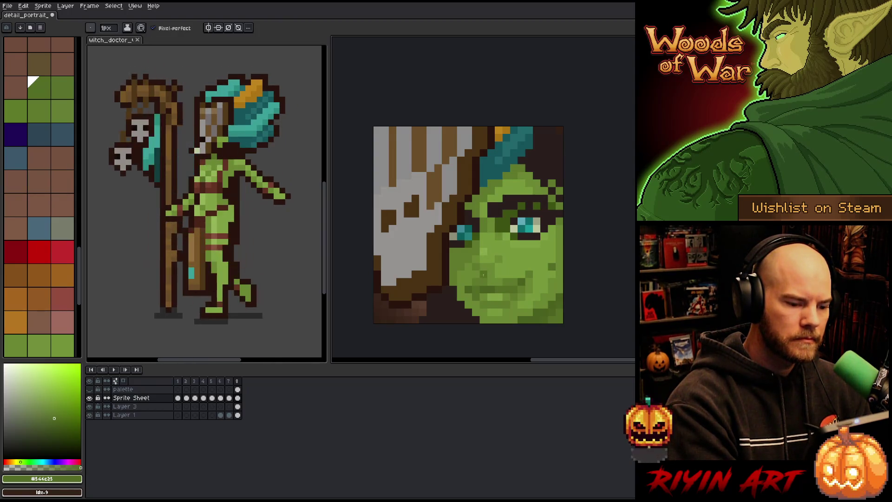
left_click(484, 267, "alt")
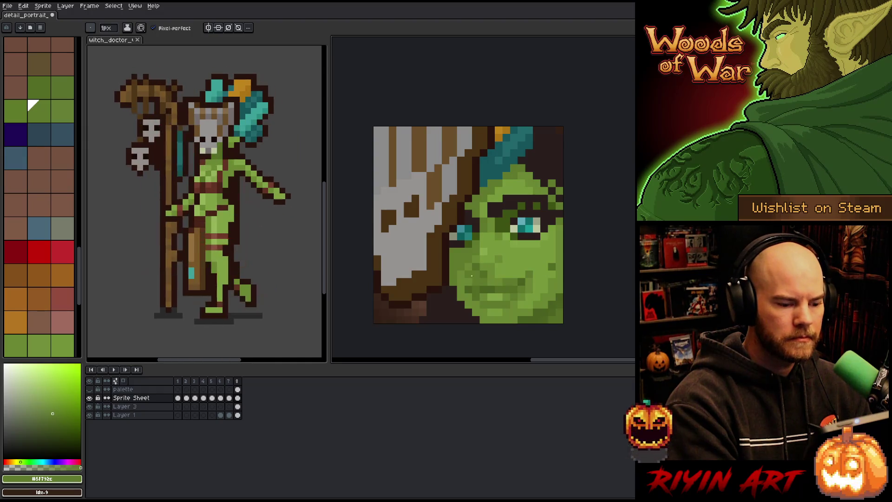
key("alt")
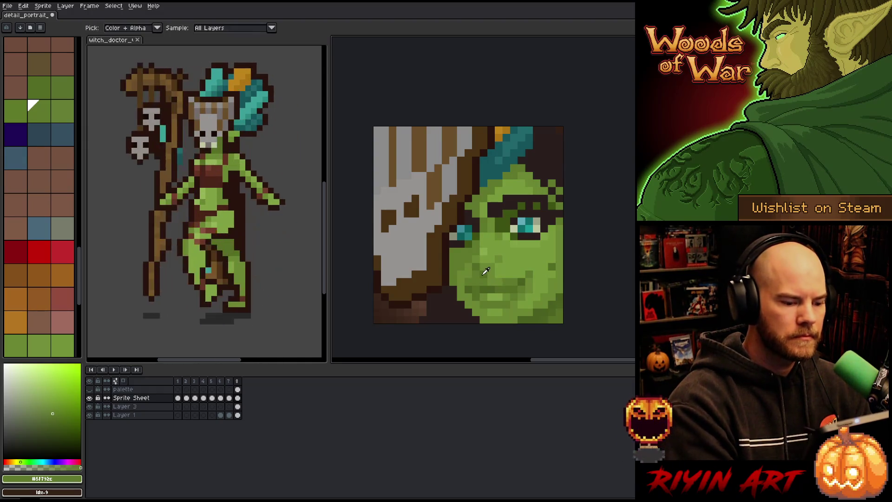
left_click(486, 271, "alt")
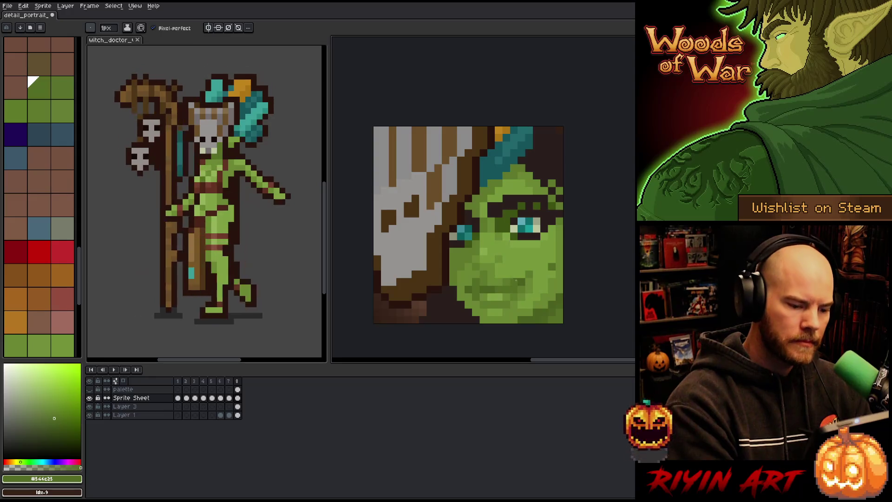
left_click(478, 290, "alt")
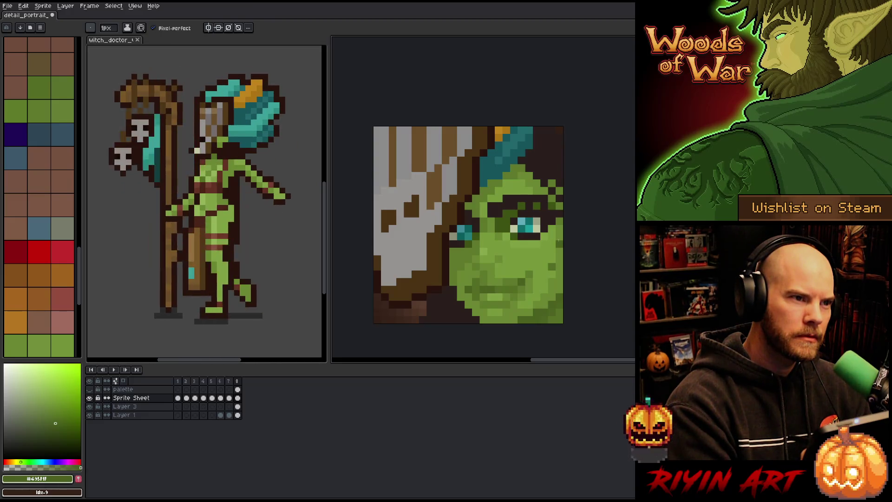
Paint the darker mid green near the bottom of the face and save
left_click(483, 259, "alt")
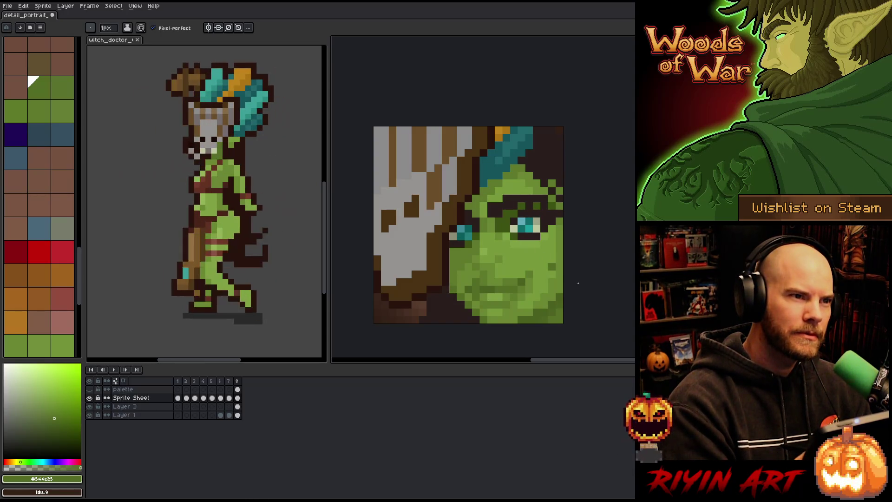
key("ctrl+s")
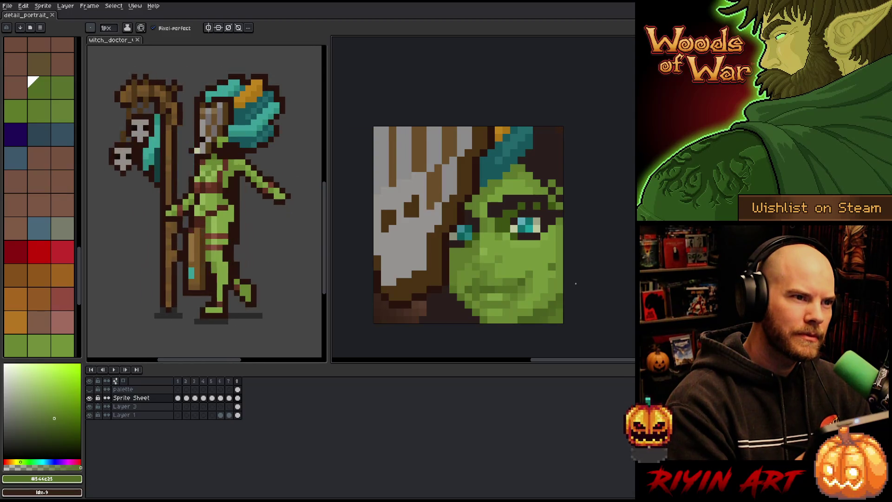
left_click(522, 320)
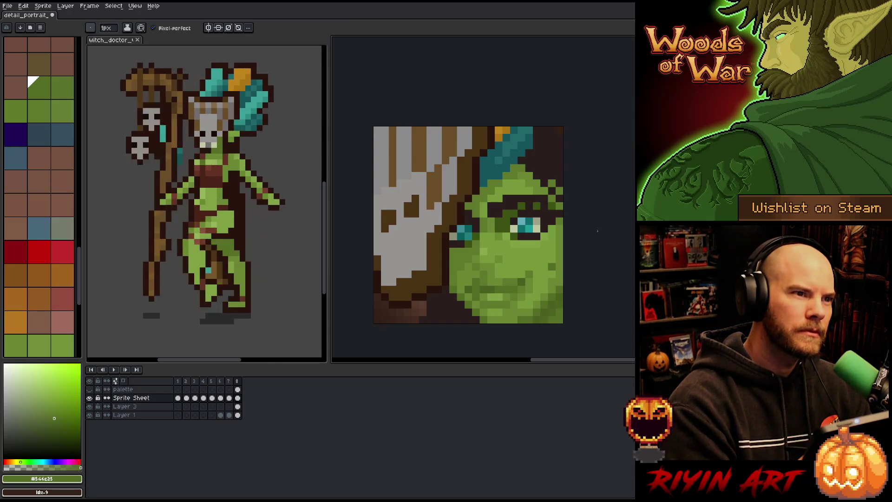
Add lightest-green highlights to the lower face, save again, and pick the slightly darker green
left_click(523, 317, "alt")
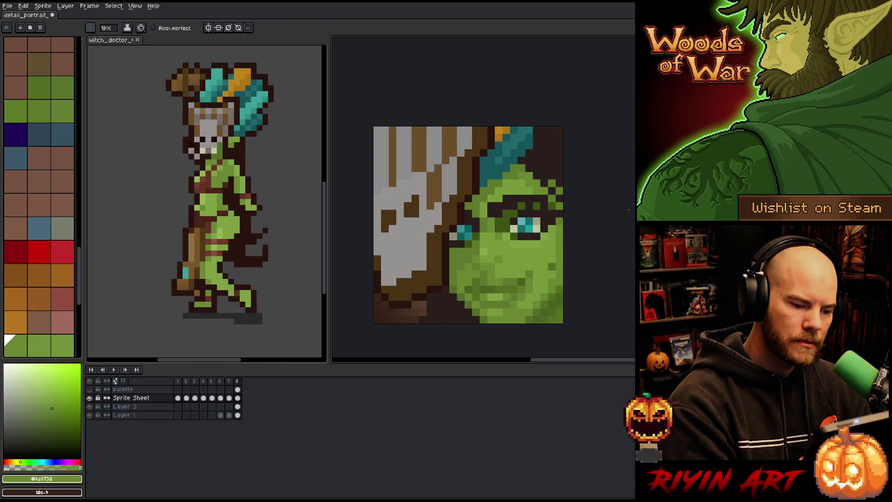
left_click(523, 306, "alt")
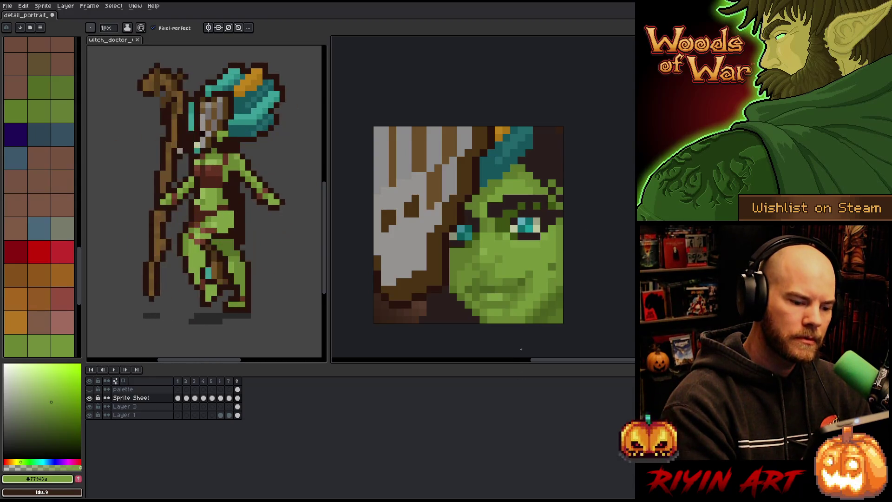
left_click(530, 312, "alt")
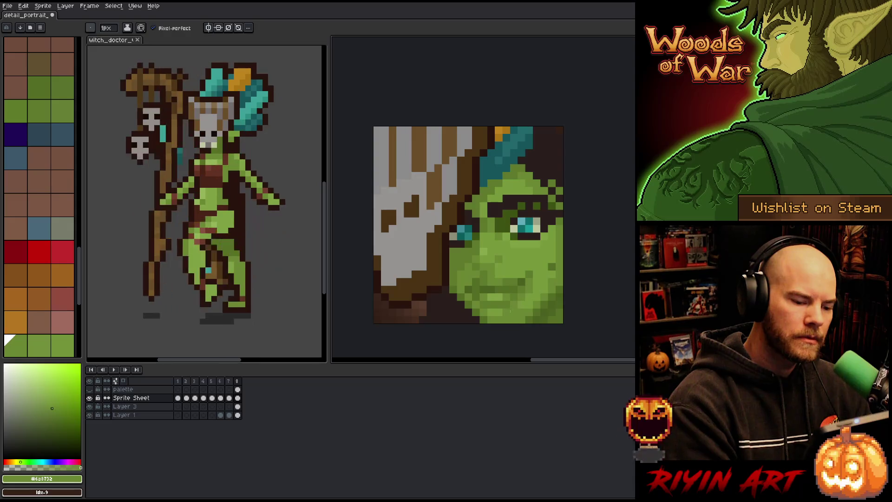
key("ctrl+s")
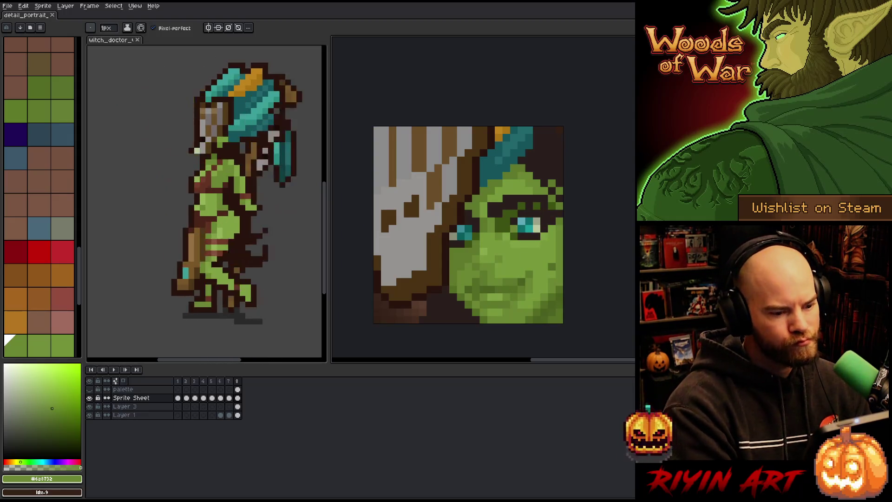
left_click(541, 263)
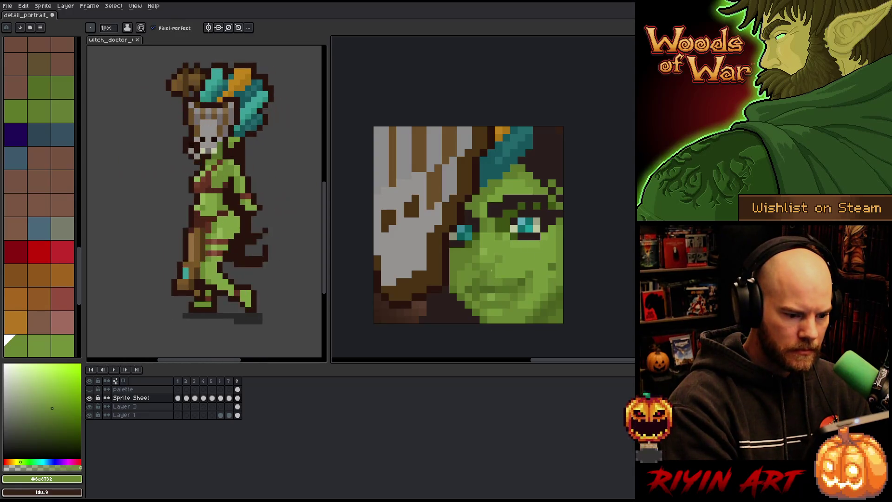
left_click(28, 101)
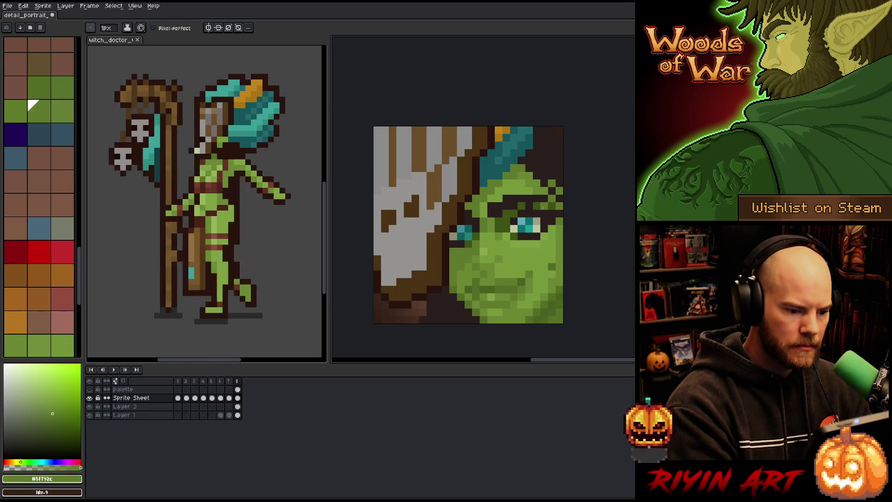
scroll(39, 209, "down", 2)
Touch up the face with brighter highlight, mid and deep shadow greens
left_click(28, 336)
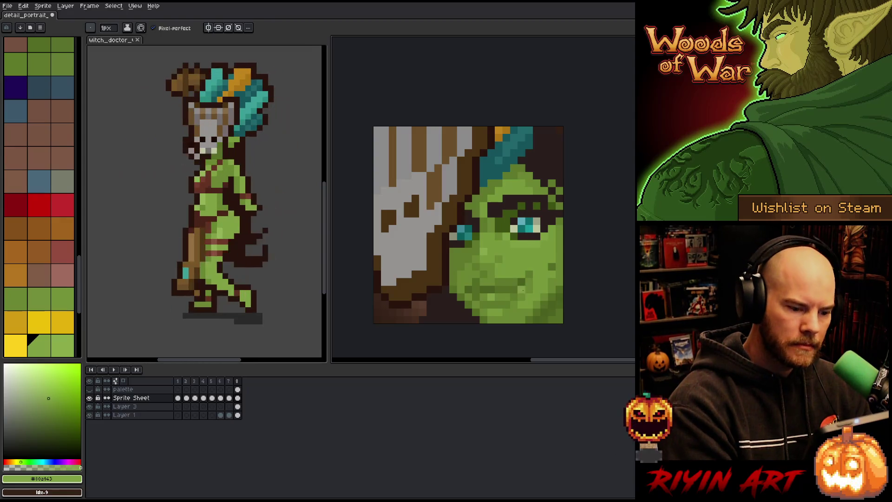
left_click(521, 282, "alt")
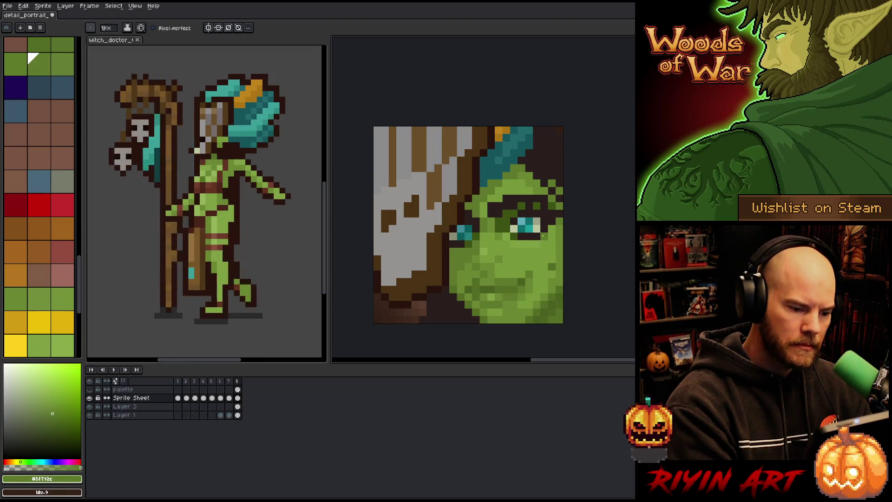
left_click(542, 237, "alt")
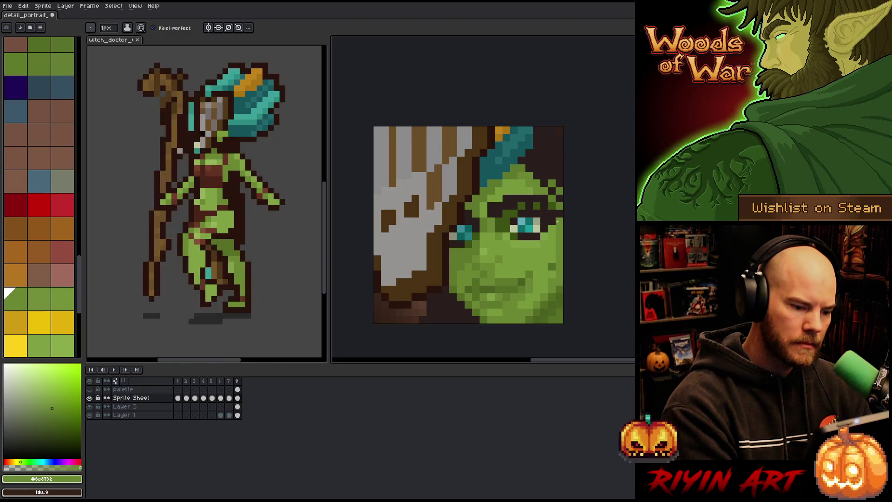
key("alt")
left_click(487, 284, "alt")
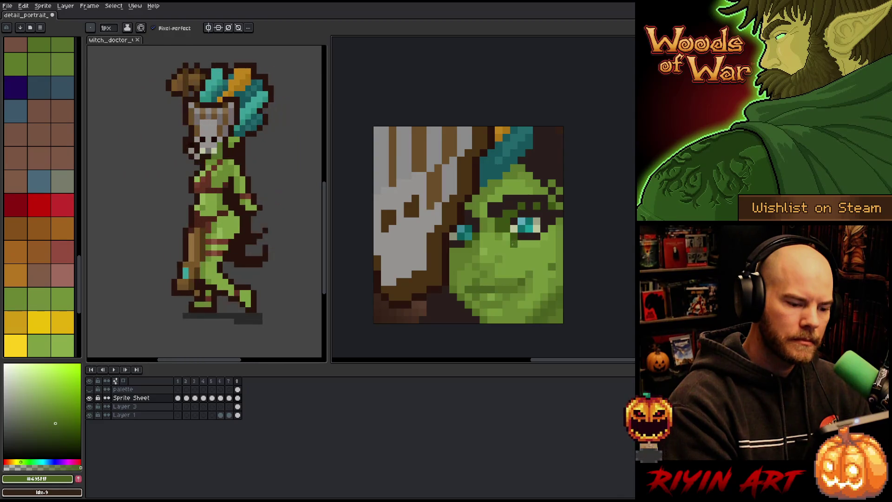
left_click(484, 290, "alt")
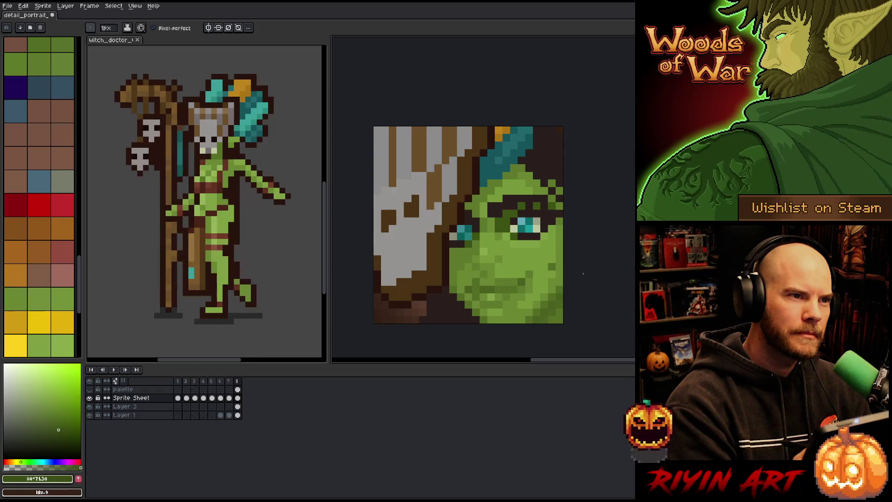
Alternate between mid skin green #6a8732 and lighter greens sampled from the face
left_click(491, 289, "alt")
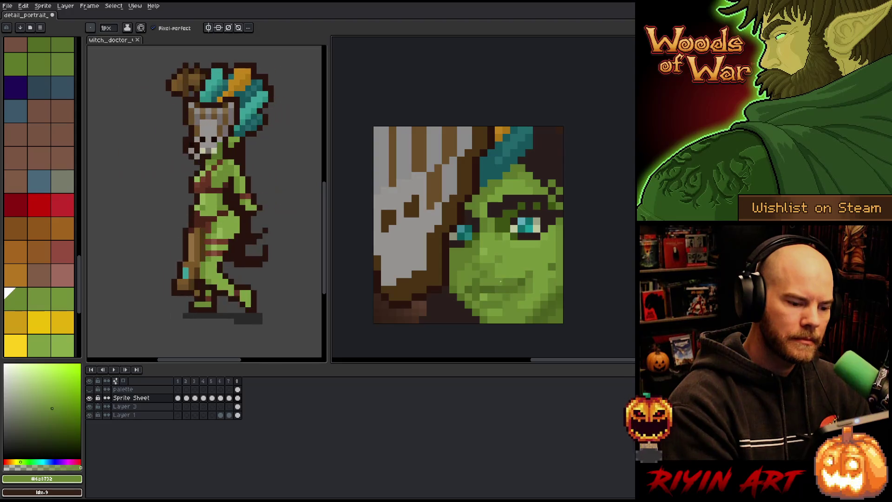
left_click(498, 281, "alt")
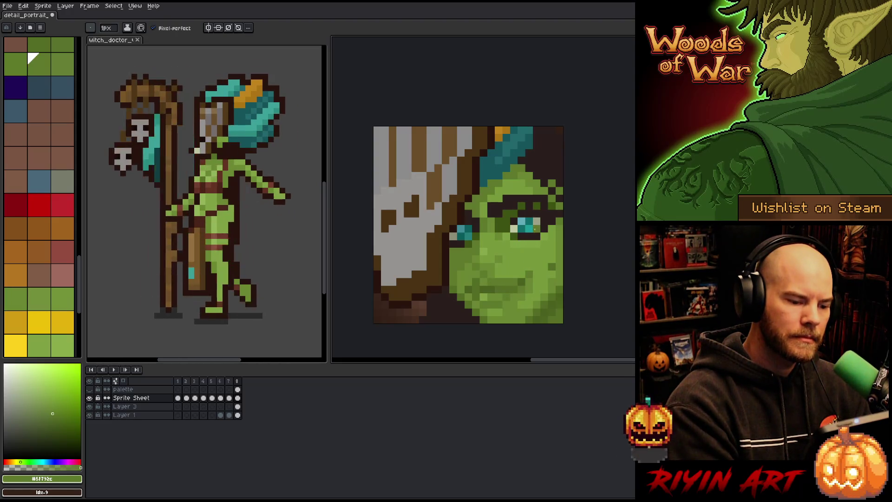
key("alt")
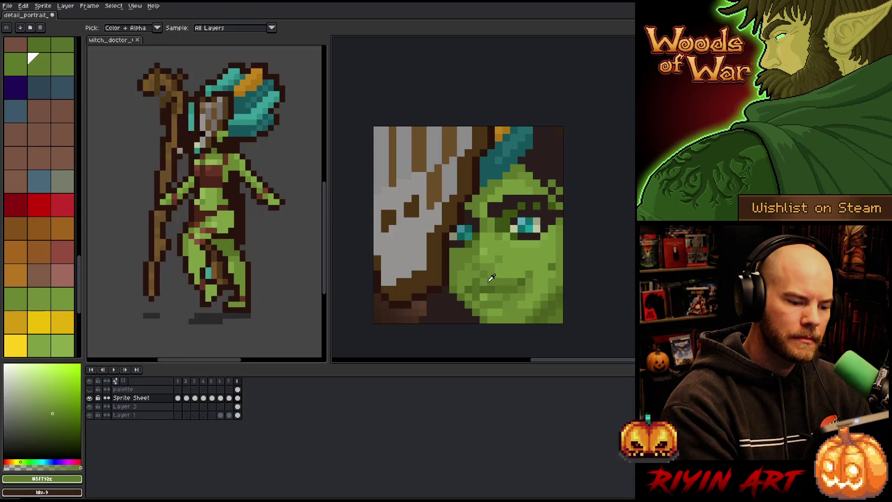
left_click(491, 278, "alt")
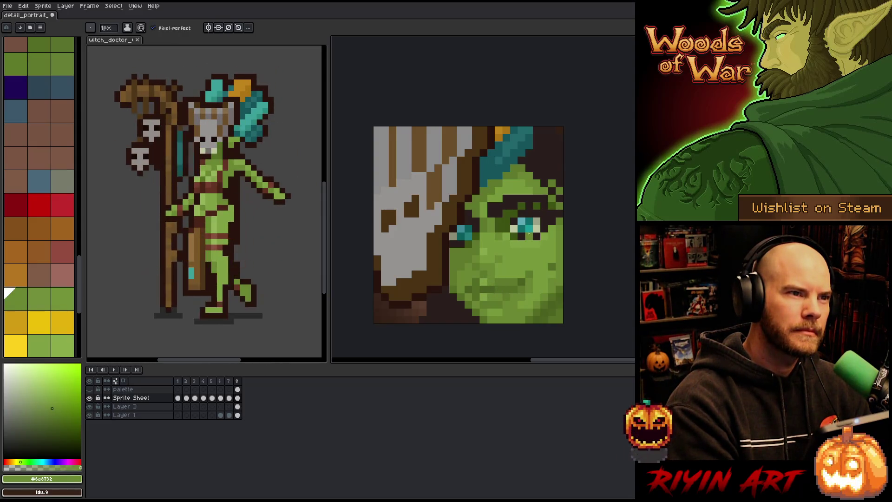
left_click(505, 265, "alt")
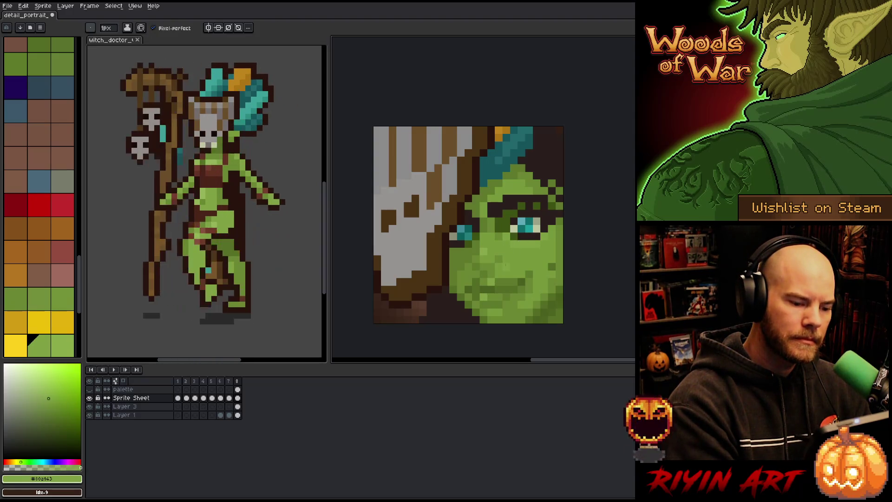
left_click(497, 281, "alt")
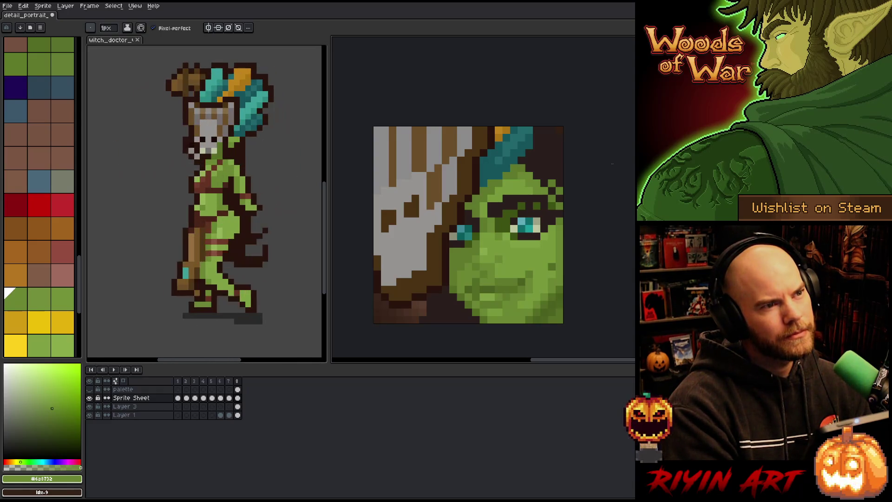
left_click(534, 251, "alt")
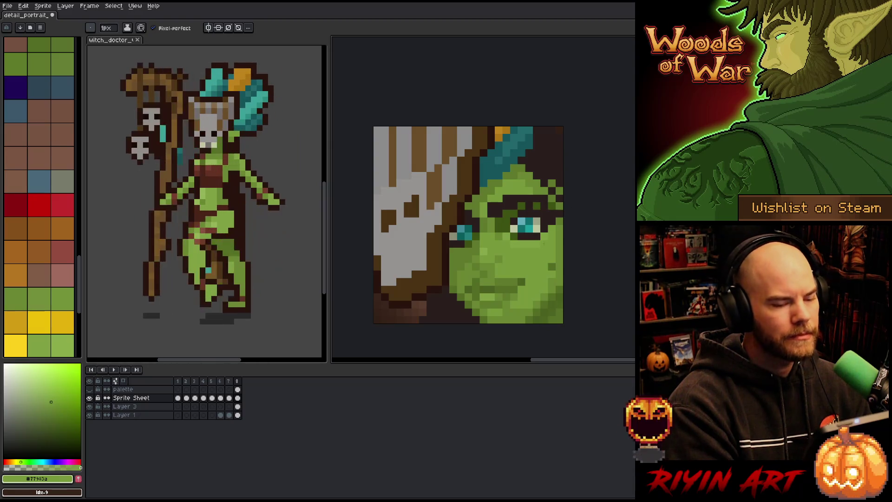
Sample the face's mid, highlight and dark shadow greens for the right cheek
left_click(529, 267, "alt")
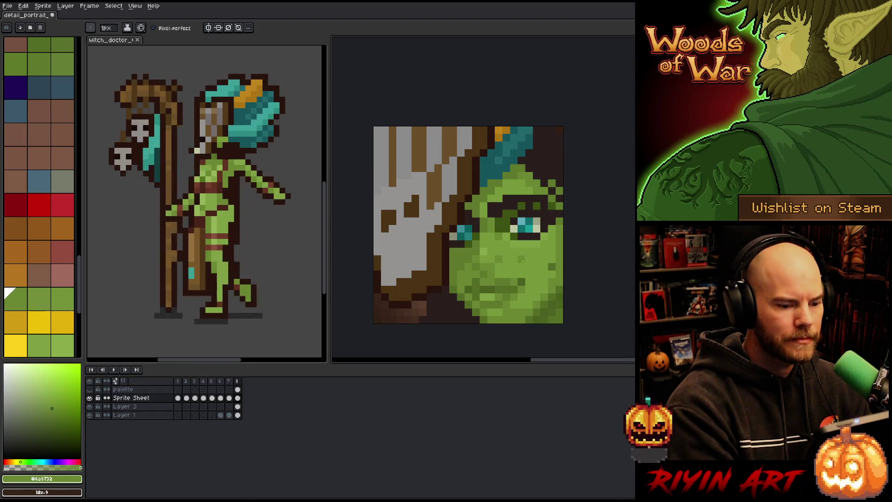
left_click(519, 270, "alt")
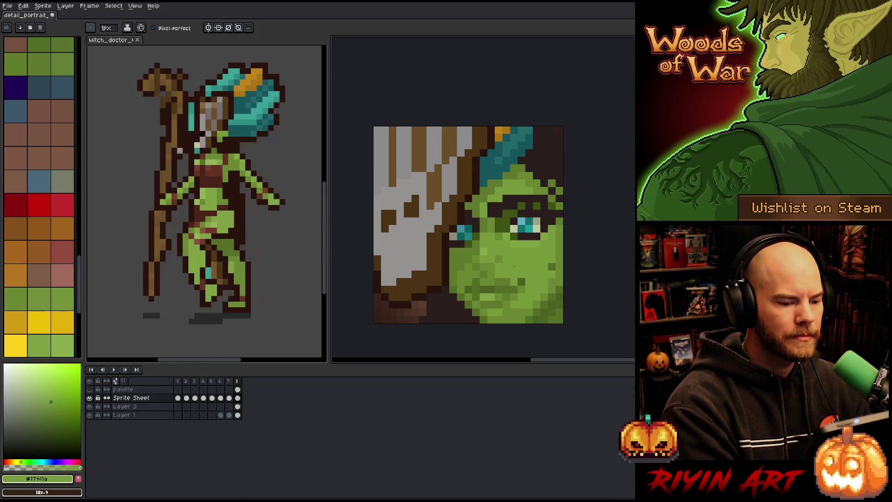
left_click(494, 283, "alt")
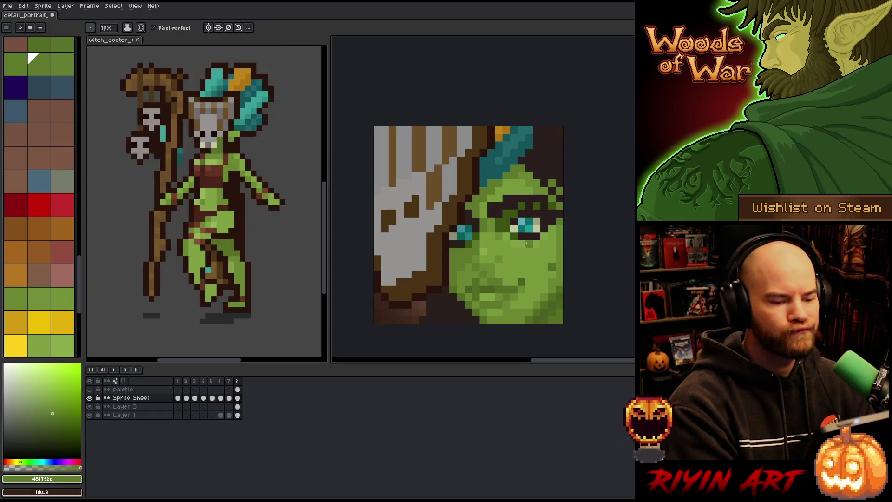
left_click(514, 276, "alt")
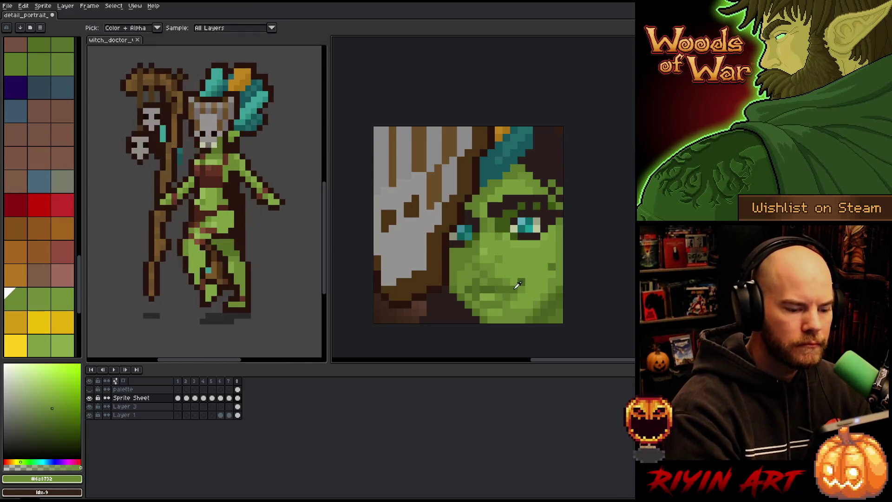
left_click(522, 252, "alt")
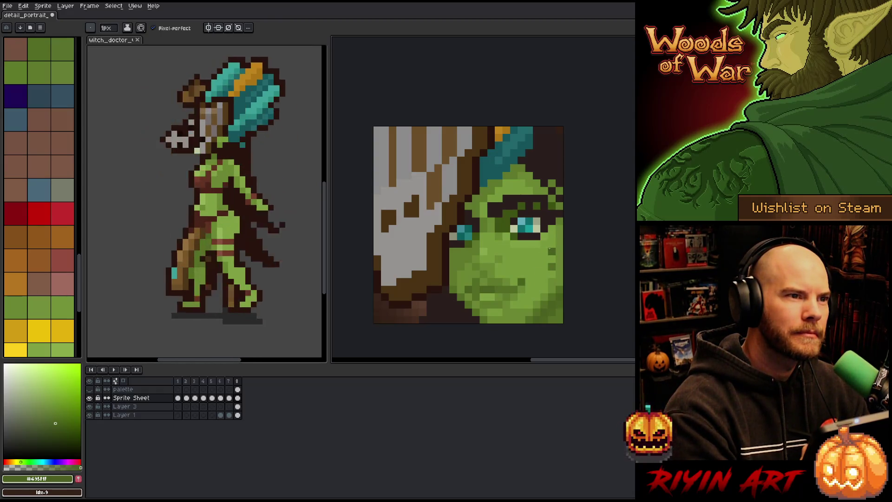
Place dark green #495f1f shading pixels on the right cheek
right_click(552, 249)
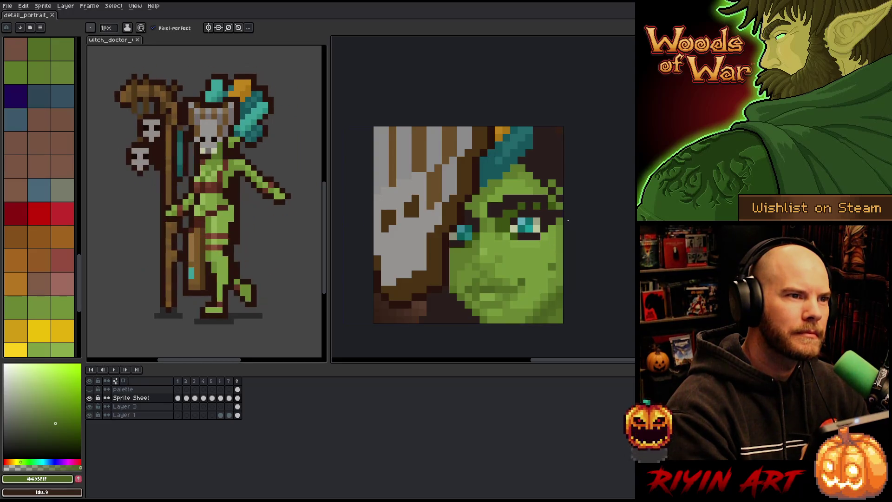
left_click(559, 244)
left_click(544, 265, "alt")
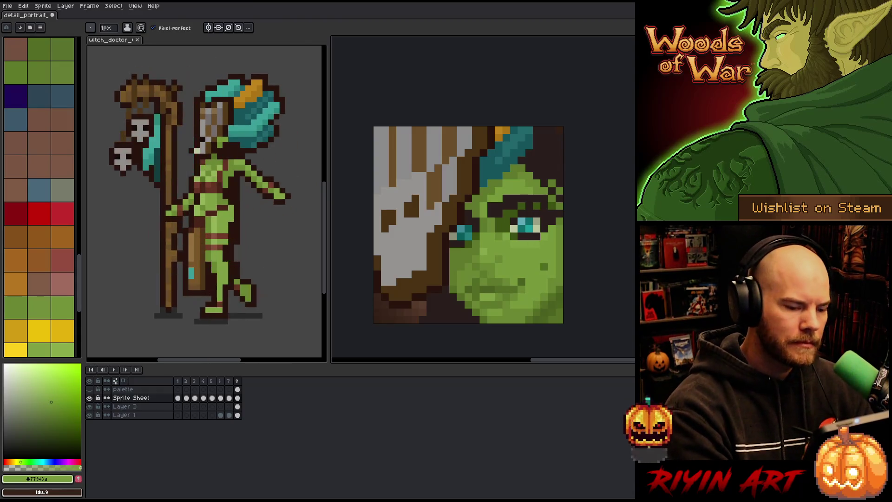
left_click(543, 266, "alt")
left_click(550, 214, "alt")
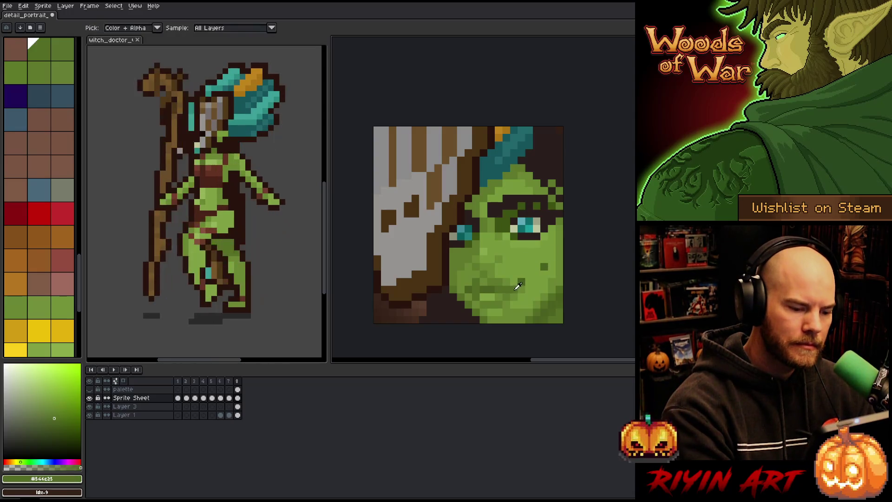
left_click(520, 283, "alt")
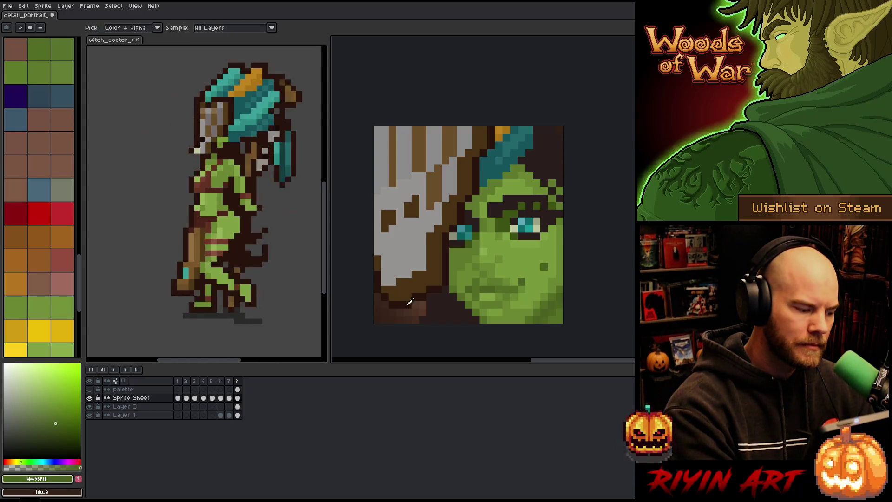
Adjust the shadow green's shade, trying a brighter variant before resampling the dark shadow
left_click(55, 421)
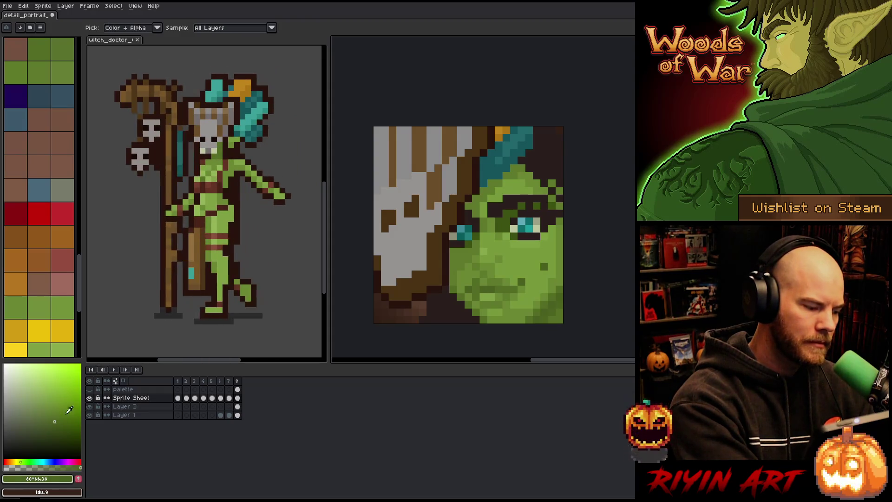
left_click(549, 263, "alt")
left_click(58, 427)
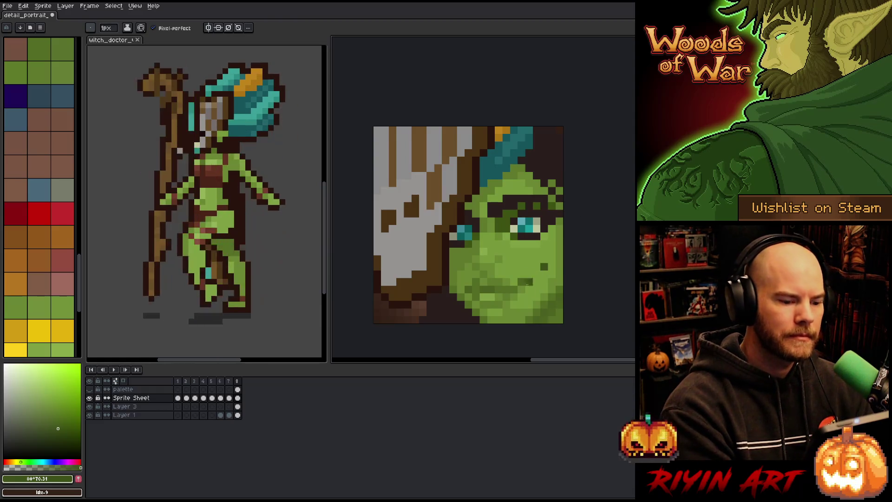
left_click(520, 282, "alt")
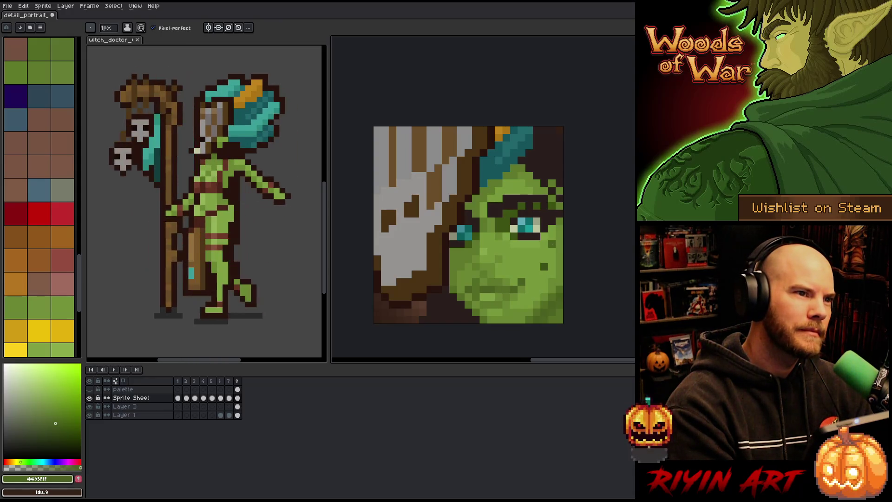
left_click(533, 267, "alt")
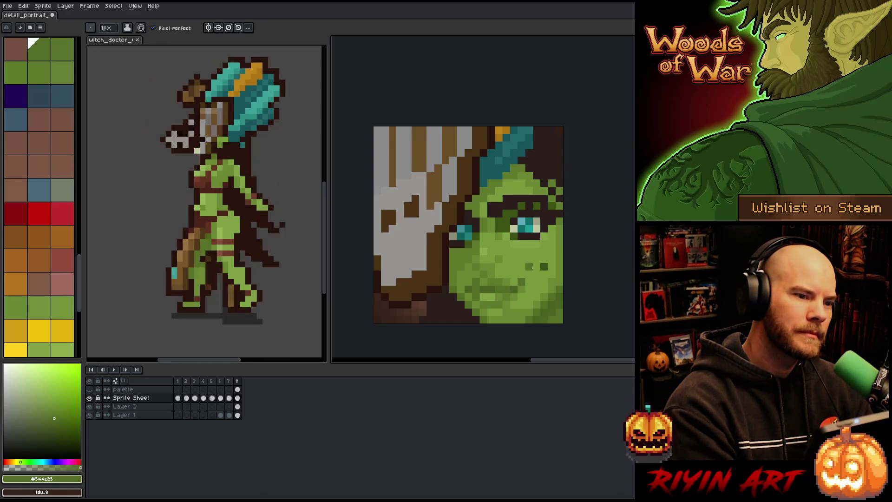
left_click(529, 266, "alt")
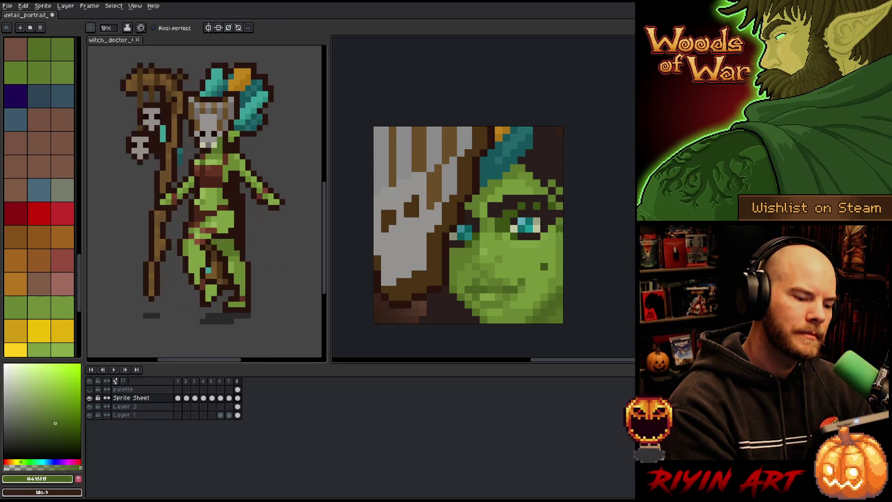
Blend the cheek shading with alternating dark and lighter shadow greens, ending on mid skin green
key("alt")
left_click(481, 278, "alt")
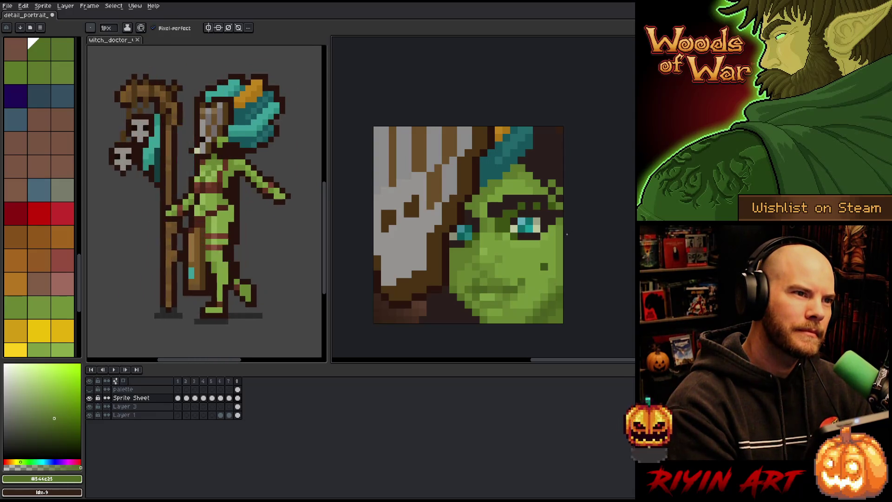
left_click(485, 288, "alt")
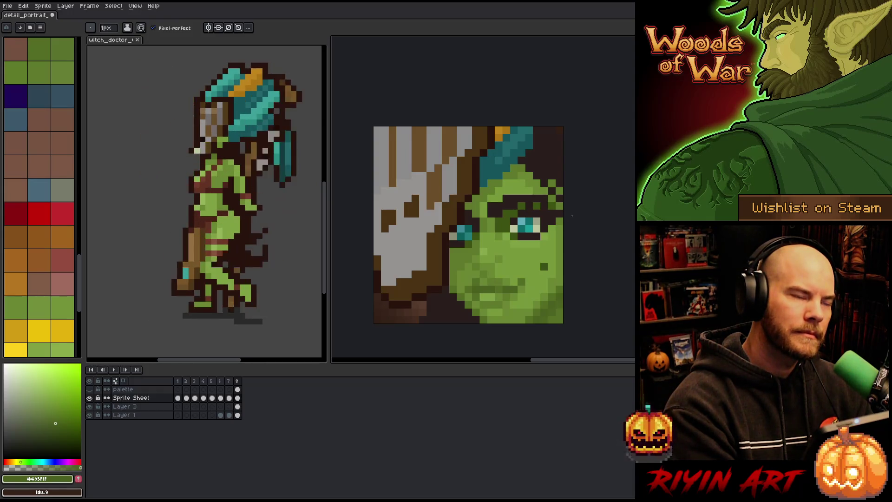
left_click(503, 285, "alt")
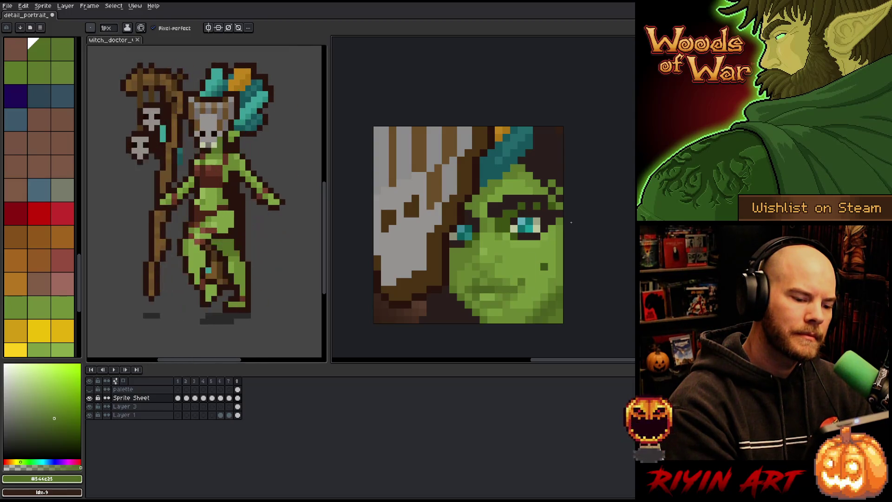
key("alt")
left_click(493, 285, "alt")
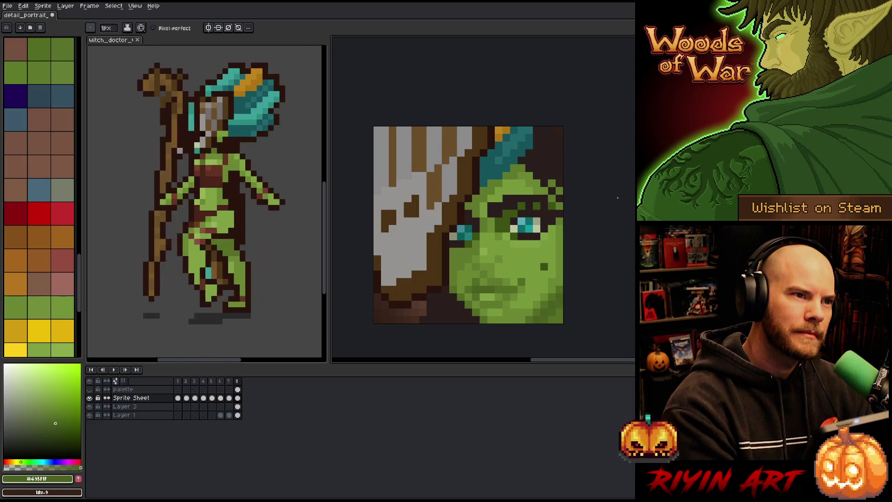
left_click(483, 275, "alt")
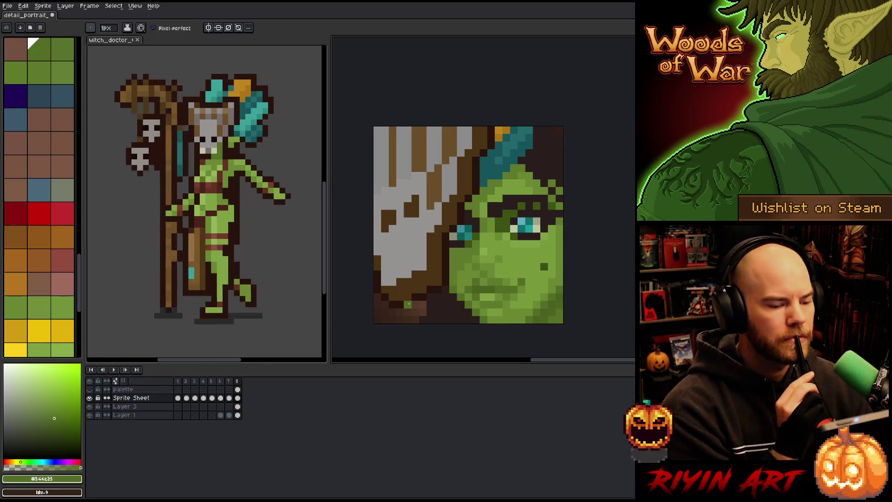
left_click(470, 274, "alt")
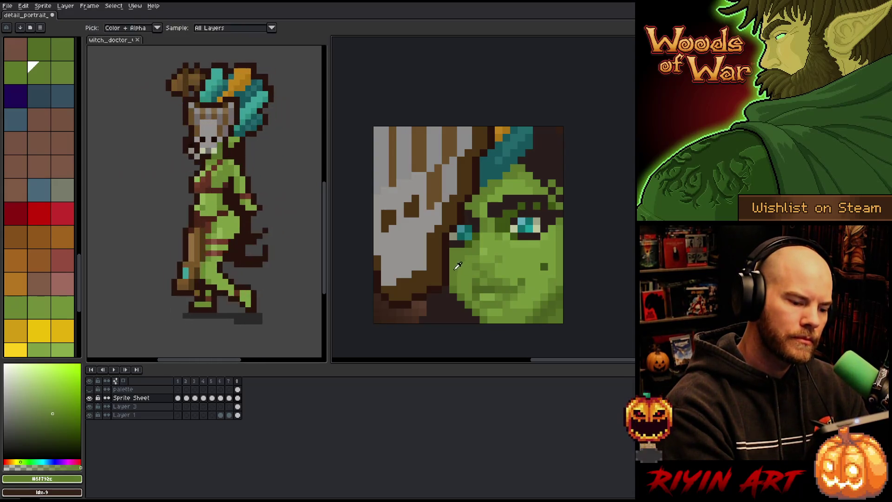
Sample the darker skin green #5f792c from the face as the drawing colour
left_click(209, 218, "alt")
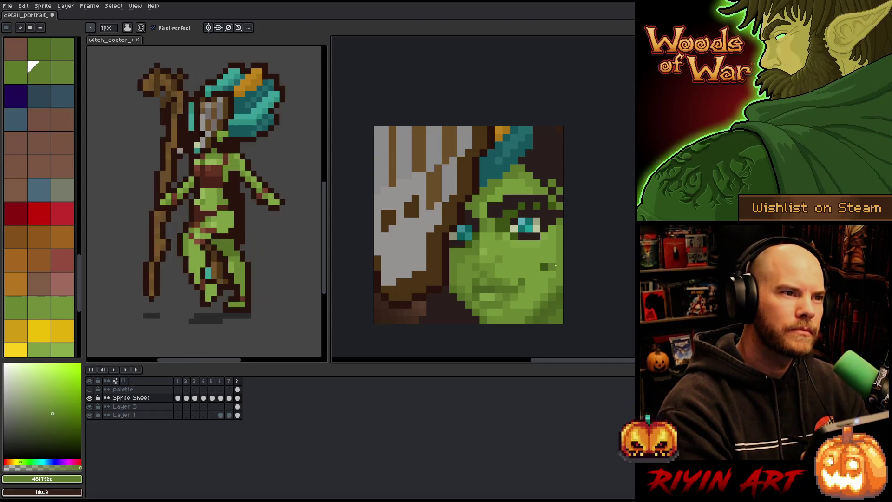
left_click(493, 265, "alt")
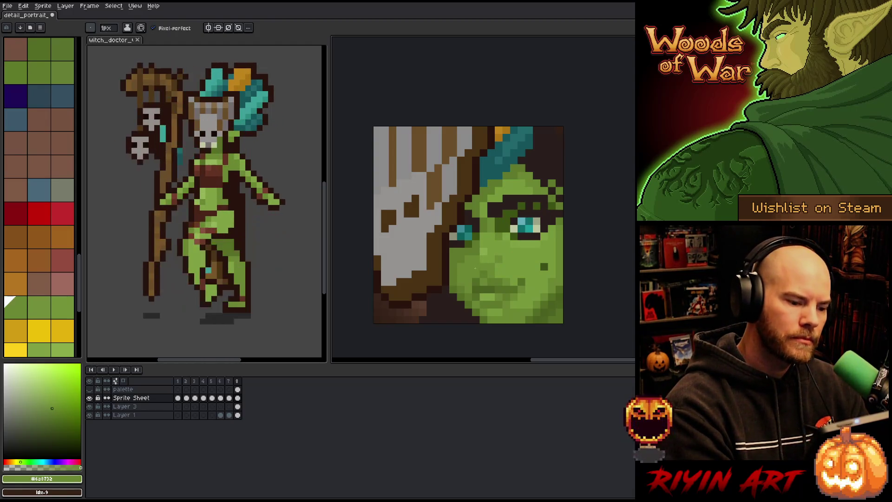
left_click(531, 214, "alt")
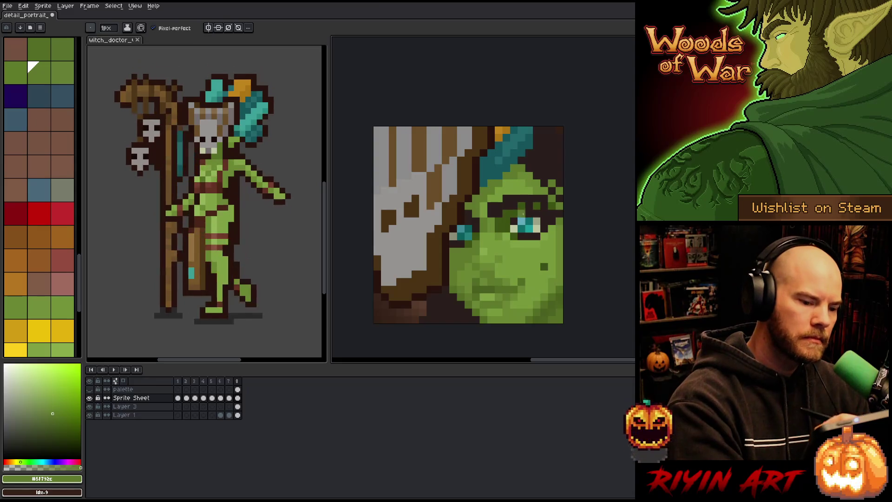
Select both eyes and preview a green hue shift, then cancel it
key("m")
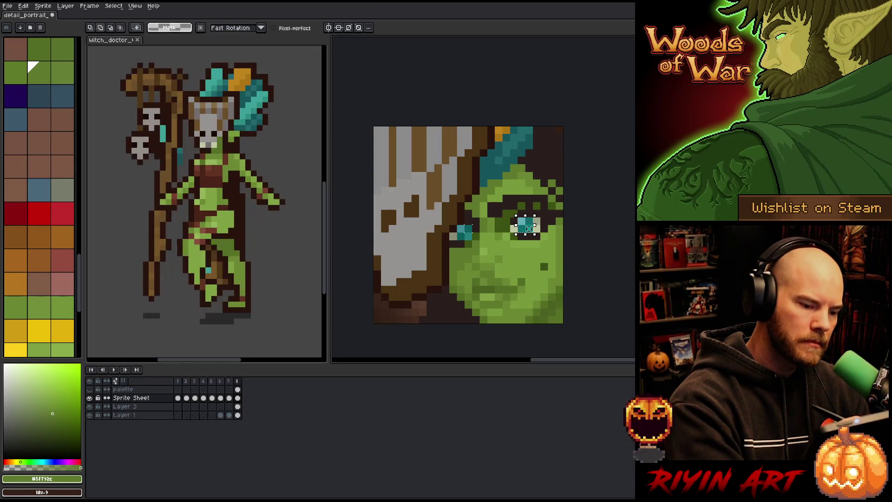
left_click_drag(534, 215, 456, 241)
key("ctrl+u")
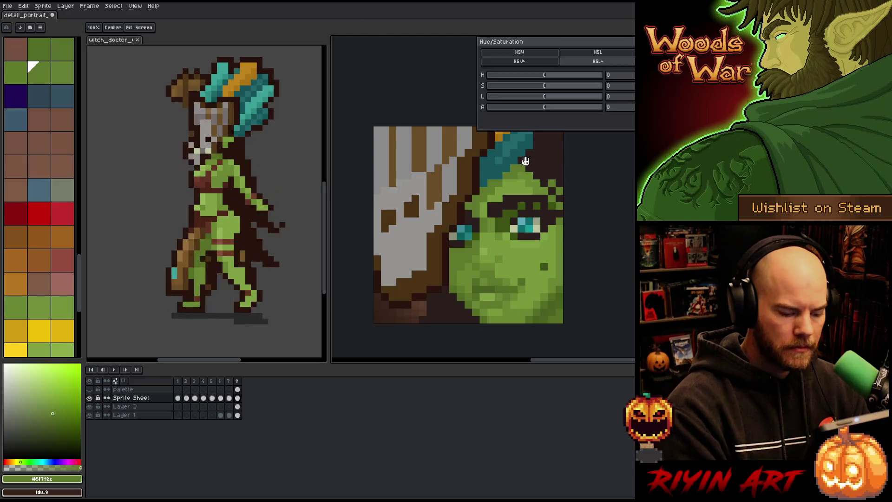
left_click_drag(518, 77, 552, 84)
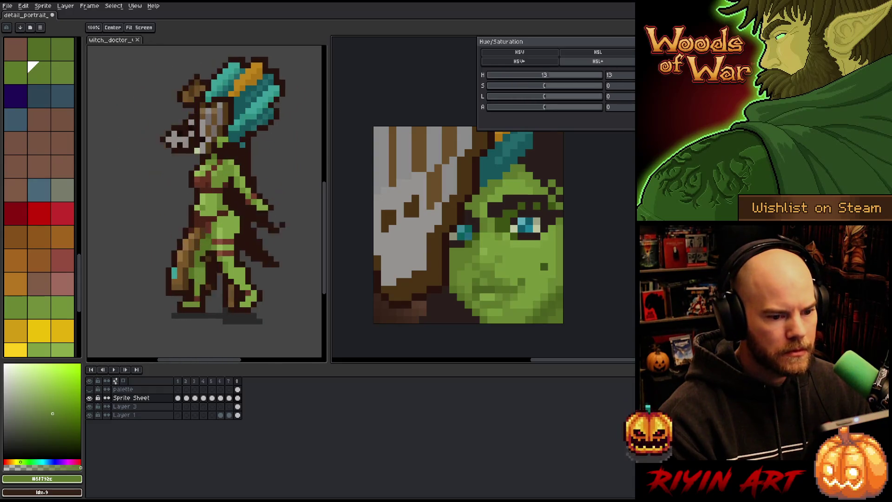
key("Escape")
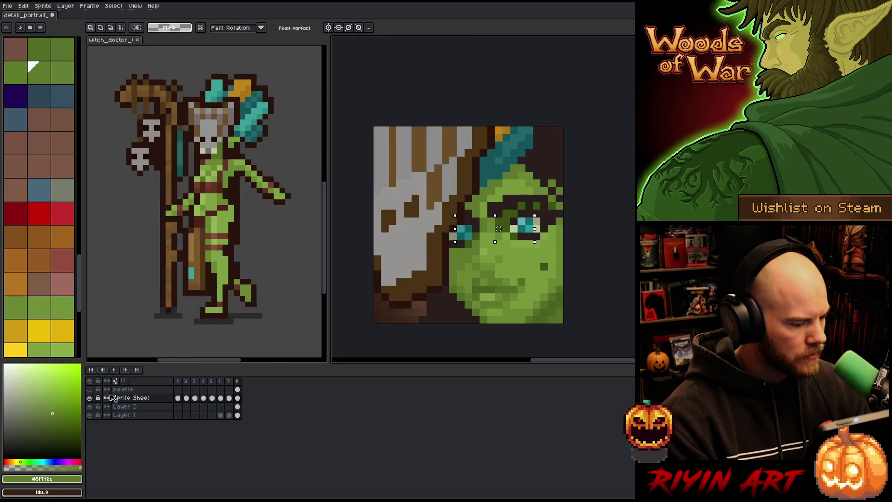
Toggle the Sprite Sheet layer's visibility to compare the portrait without it
left_click(126, 399)
left_click(90, 398)
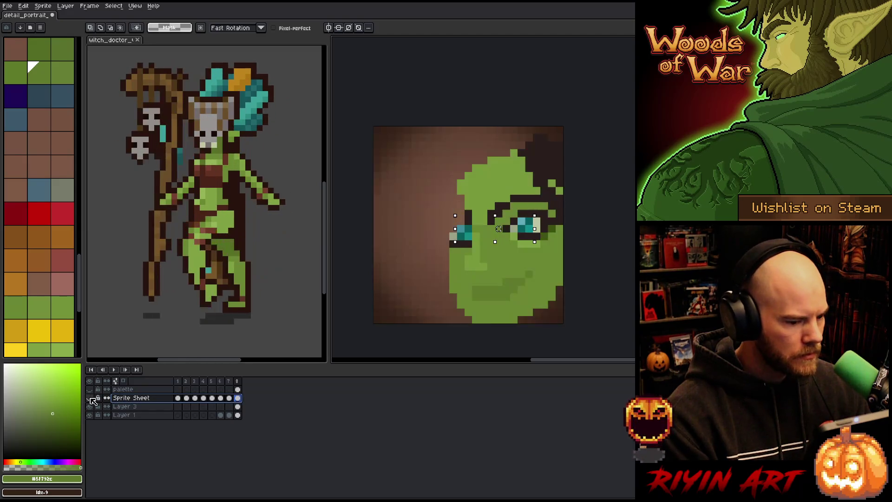
left_click(90, 399)
left_click(90, 398)
left_click(90, 398)
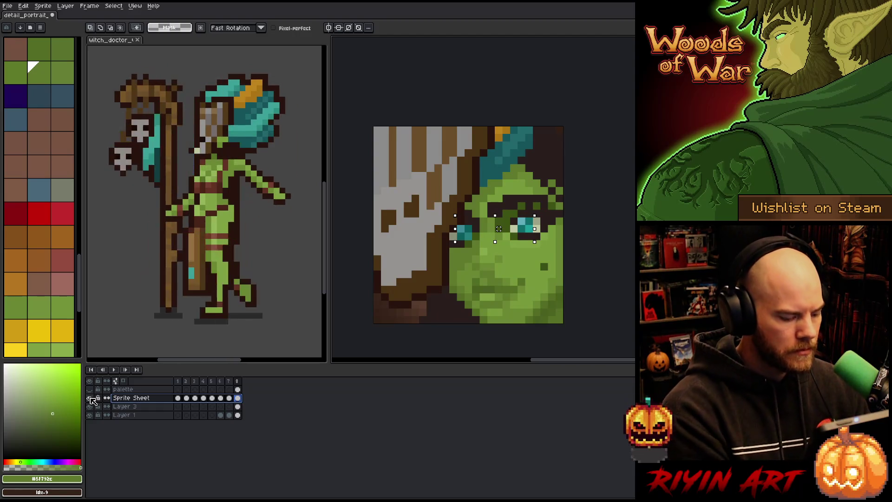
Remove the Sprite Sheet layer, show Layer 3, and preview a hue shift of 20 on the eyes
key("ctrl+z")
key("ctrl+z")
left_click(91, 398)
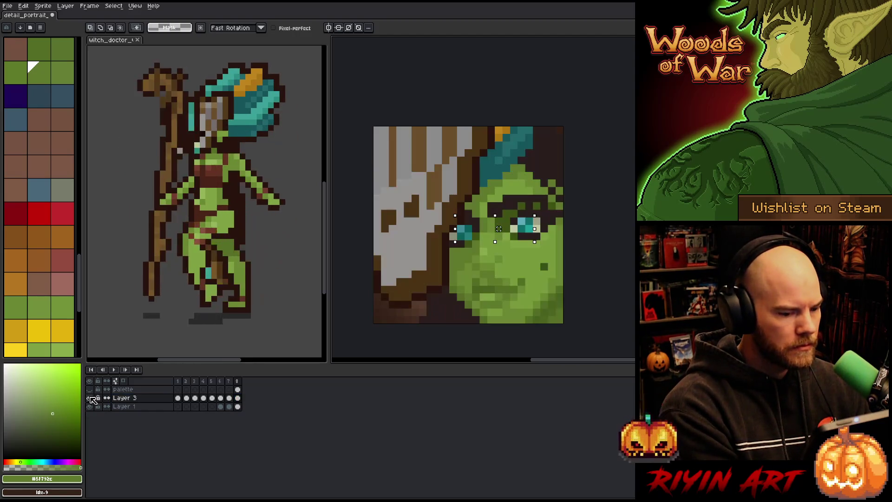
key("ctrl+u")
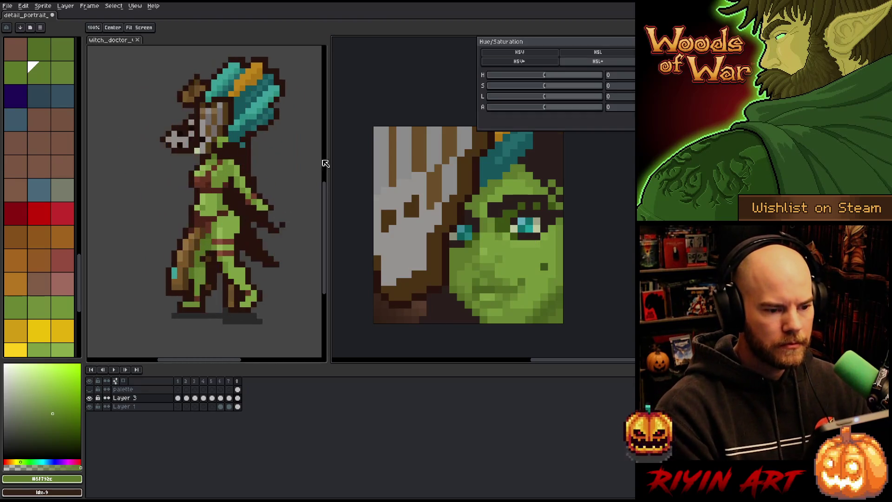
mouse_move(544, 80)
left_mouse_down()
mouse_move(606, 77)
mouse_move(488, 85)
mouse_move(555, 81)
left_mouse_up()
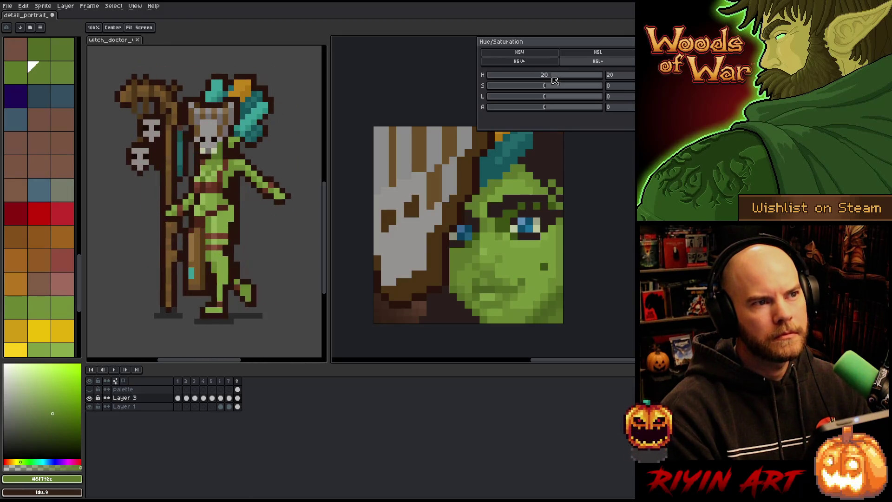
Lower the eyes' hue shift to 15, apply it, and deselect
mouse_move(555, 81)
left_mouse_down()
mouse_move(564, 80)
mouse_move(548, 79)
mouse_move(555, 89)
mouse_move(572, 87)
mouse_move(544, 80)
mouse_move(553, 77)
mouse_move(535, 86)
mouse_move(545, 79)
left_mouse_up()
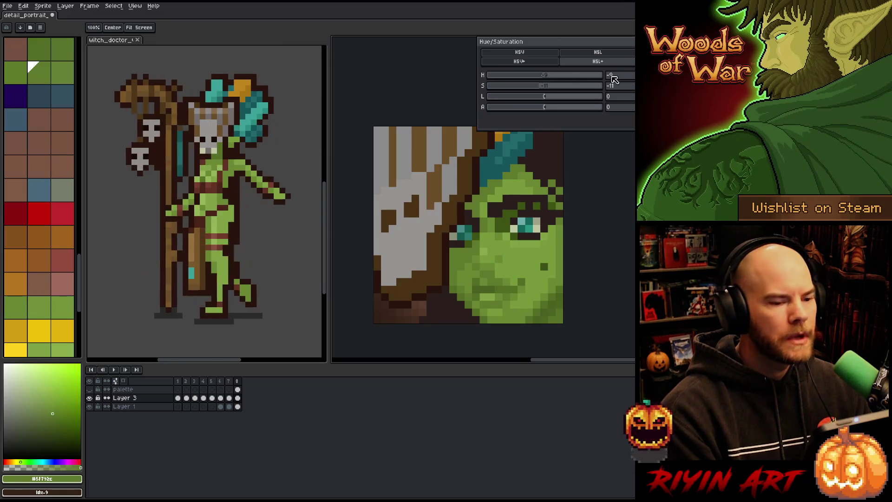
key("Return")
key("ctrl+d")
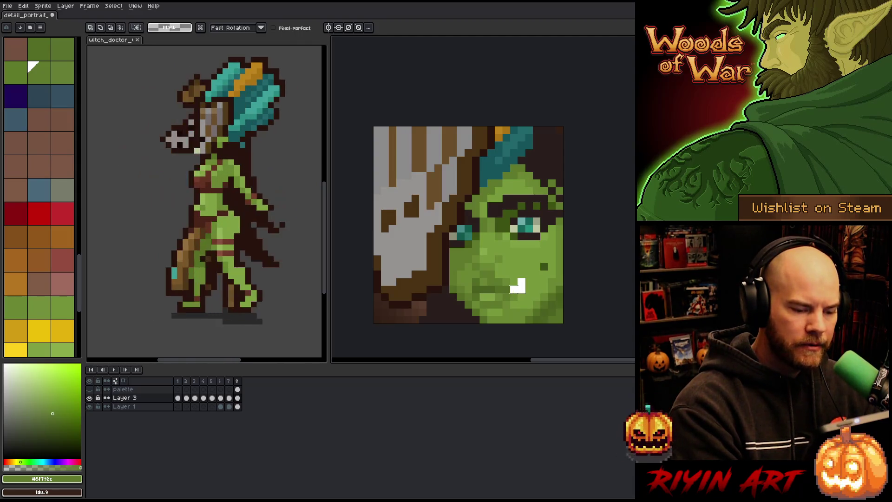
Widen the mouth to the left and move it down one pixel
left_click_drag(500, 276, 527, 294)
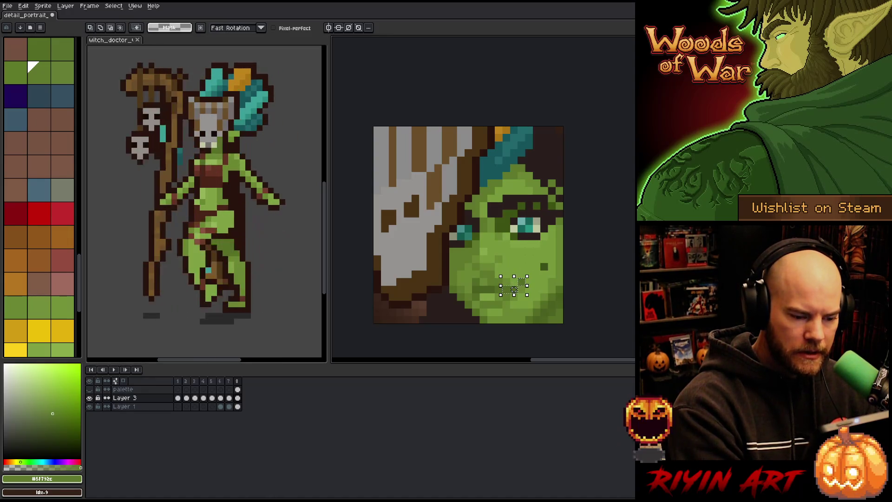
left_click_drag(500, 285, 470, 286)
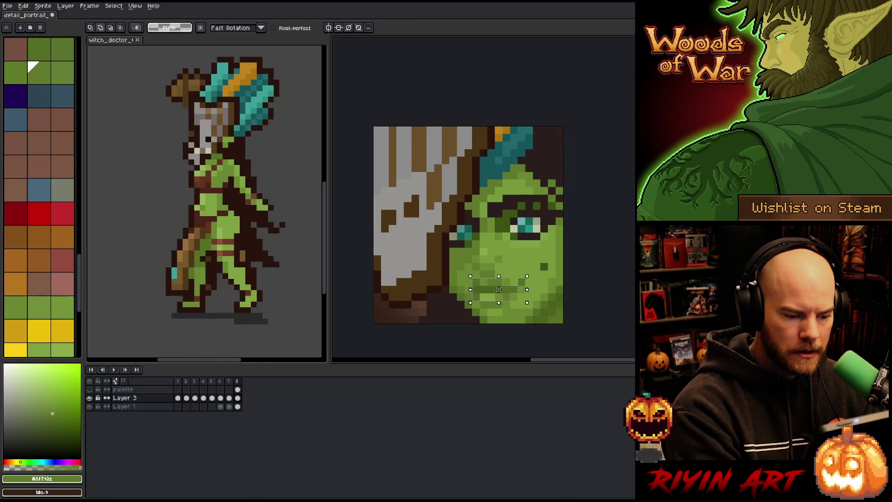
left_click_drag(498, 290, 499, 297)
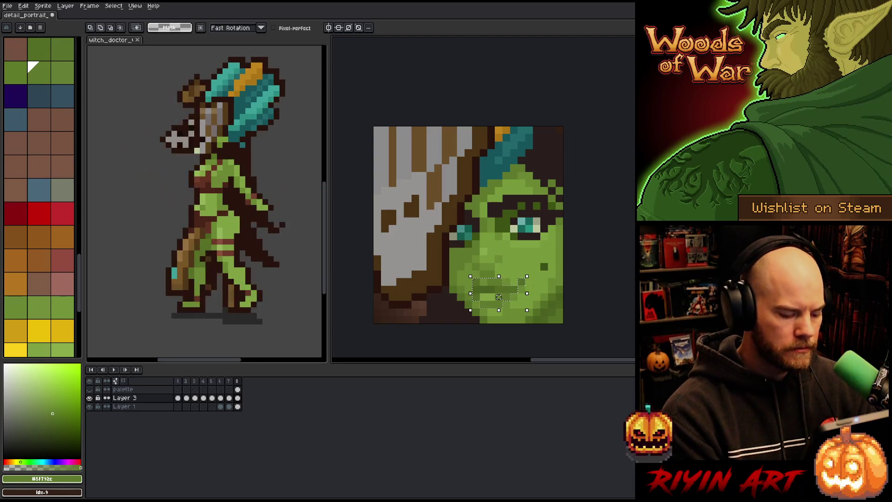
Dismiss the Outline dialog, add new Layer 4, and sample the lighter face green
key("shift+o")
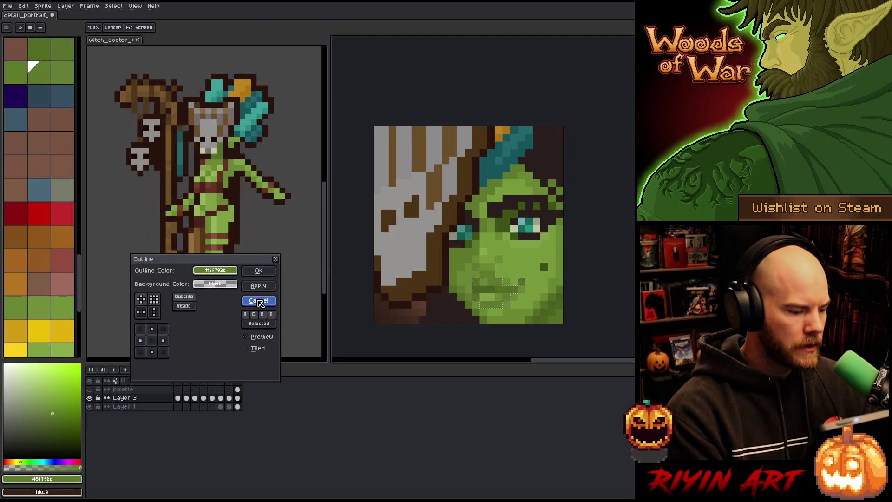
key("Escape")
key("ctrl+shift+n")
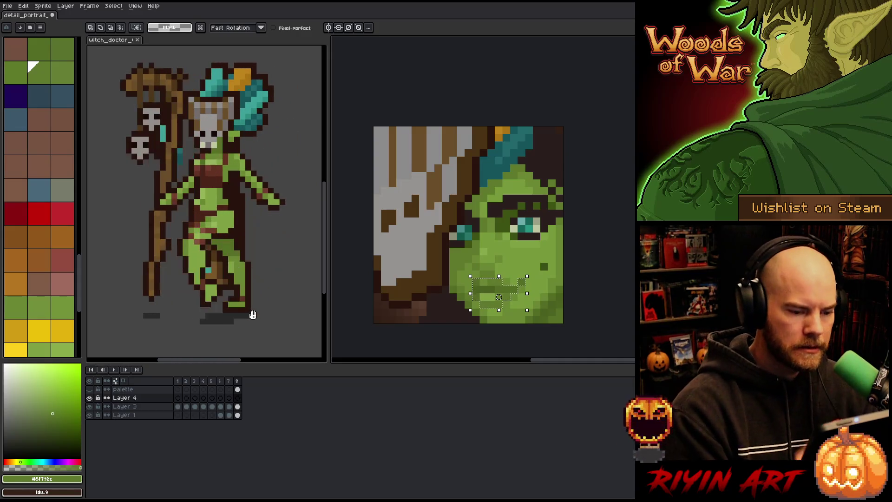
key("i")
left_click(502, 128)
key("b")
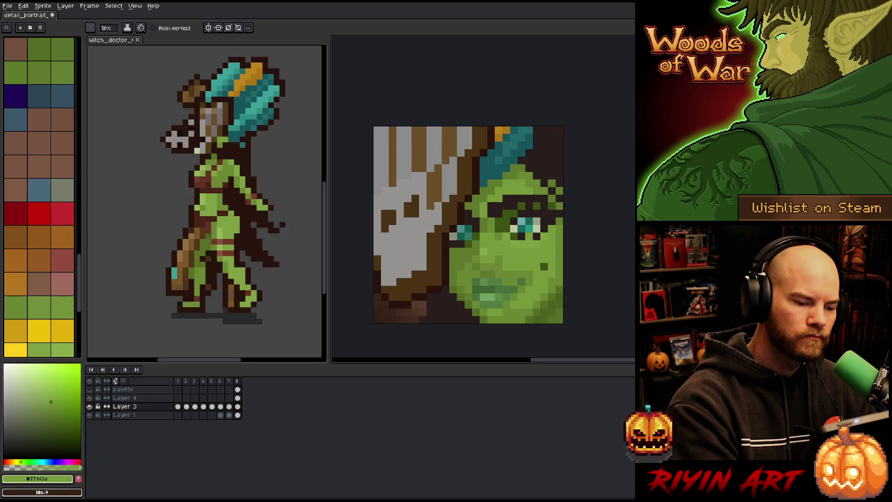
Switch between Layer 4 and Layer 3, settling on Layer 3
key("alt+Up")
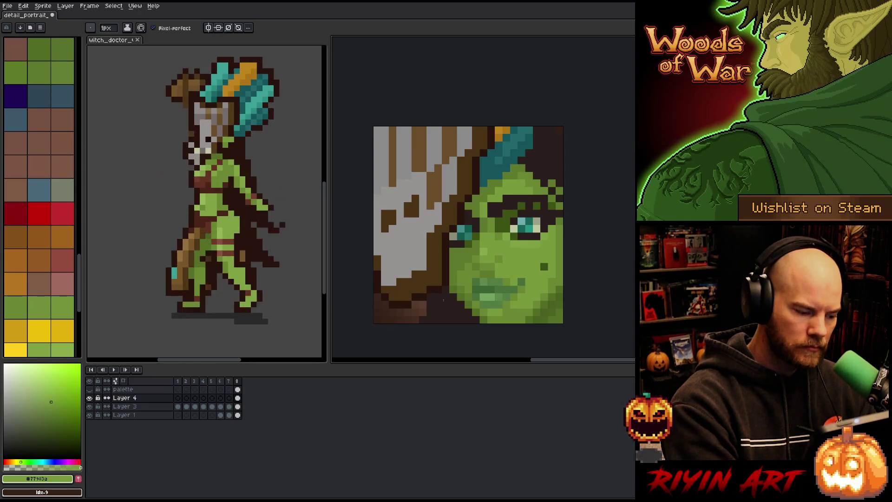
key("alt+Down")
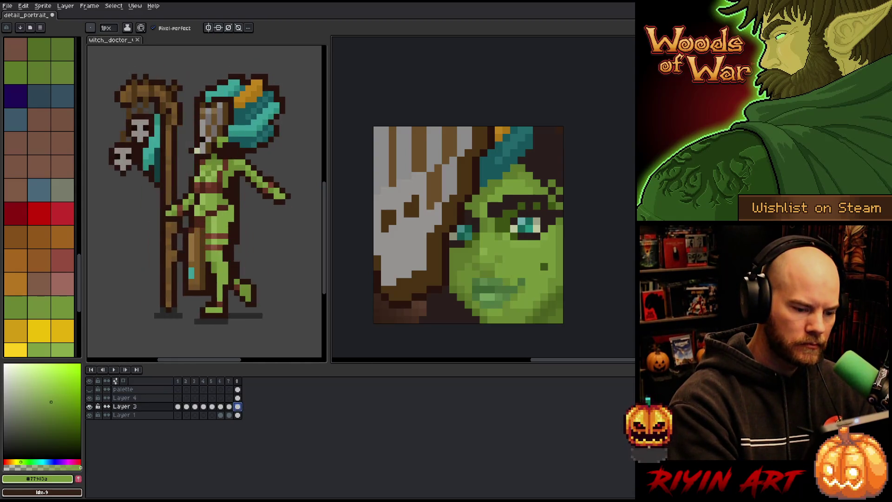
left_click(238, 397)
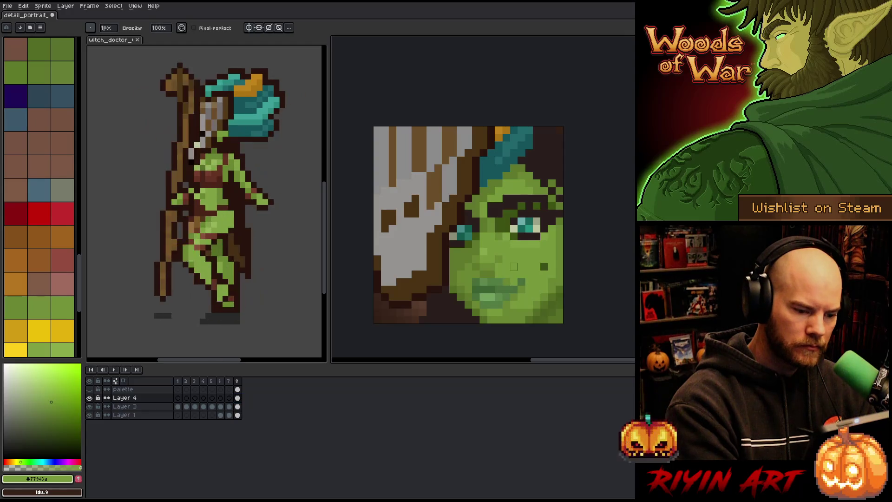
left_click(237, 406)
Repaint the lips with greens #6a8732, #77983a and #5f792c sampled from the face
left_click(511, 276, "alt")
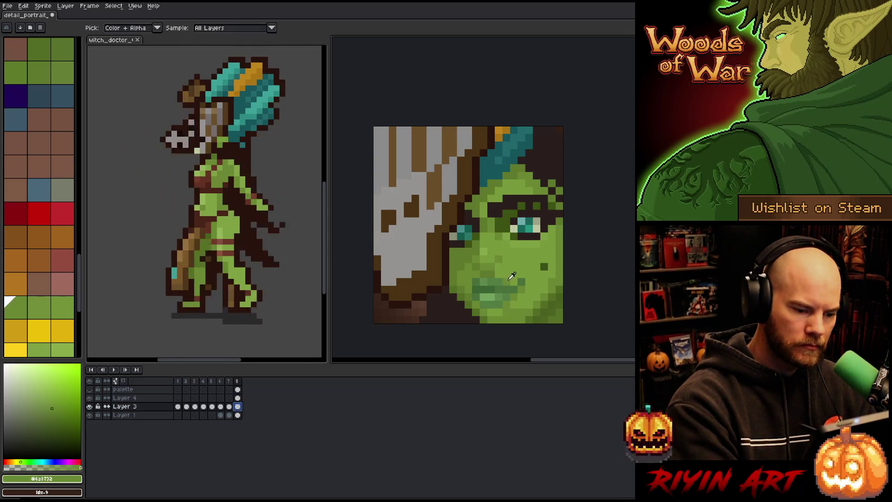
left_click(551, 213, "alt")
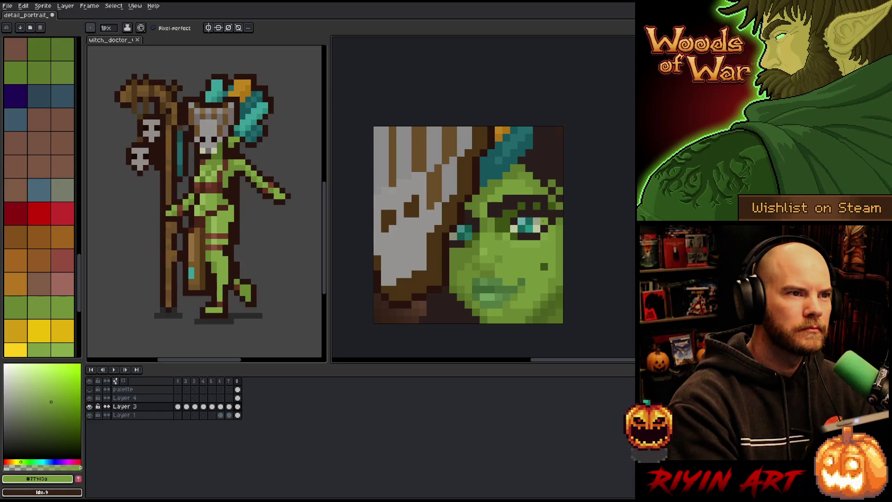
left_click(498, 272, "alt")
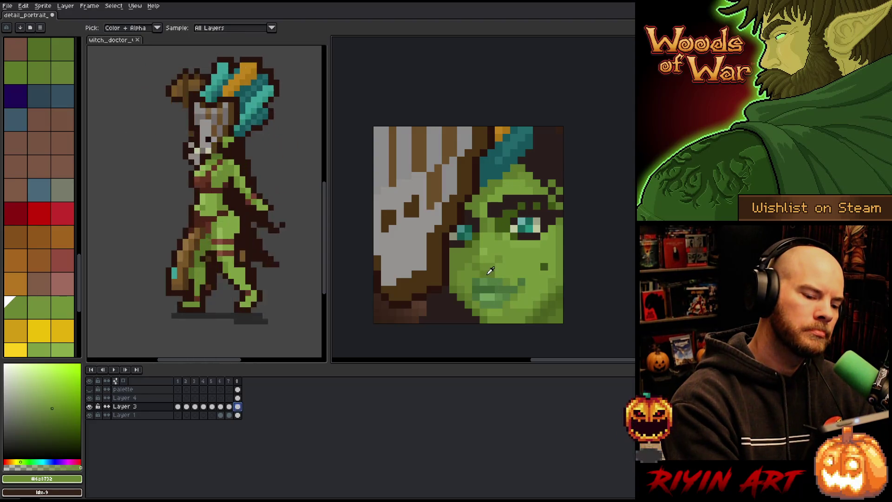
left_click(488, 265, "alt")
left_click(498, 260, "alt")
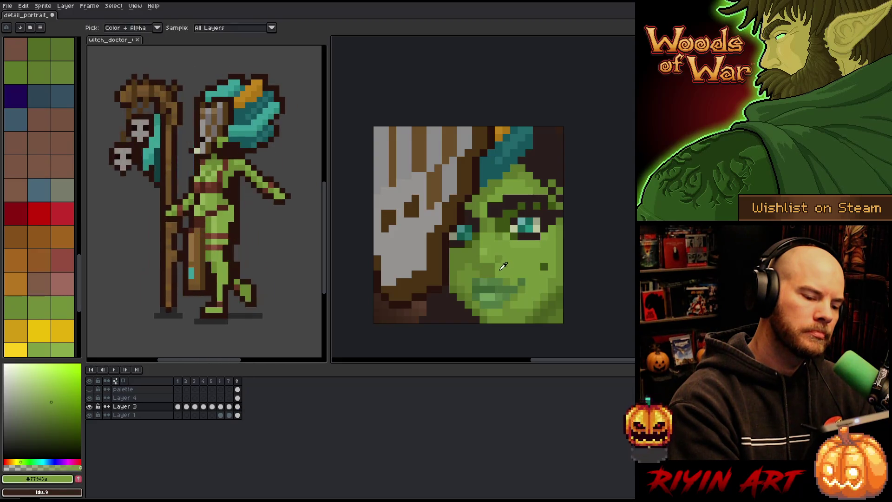
left_click(499, 229, "alt")
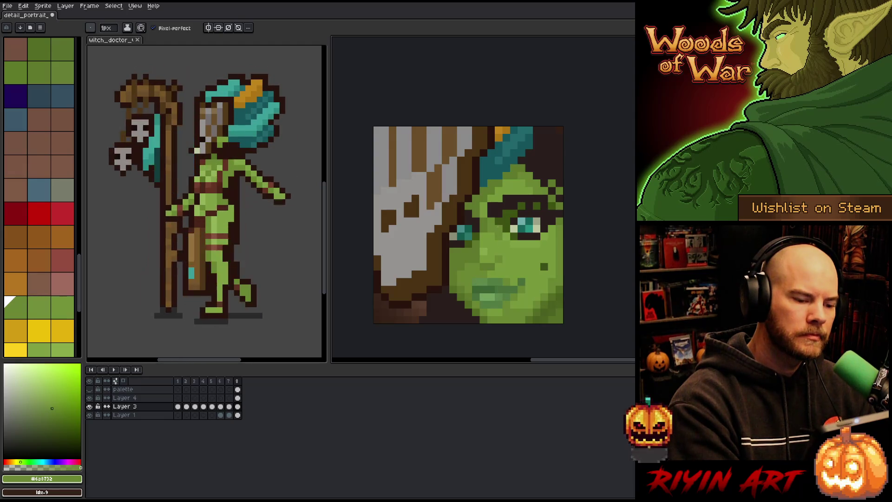
left_click(237, 398)
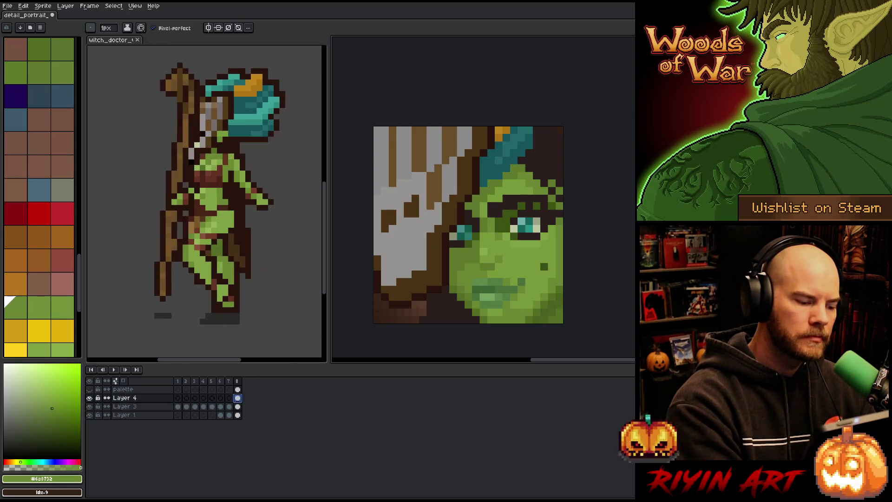
Make Layer 3 active and sample the lighter #77983a and darker #5f792c face greens
key("e")
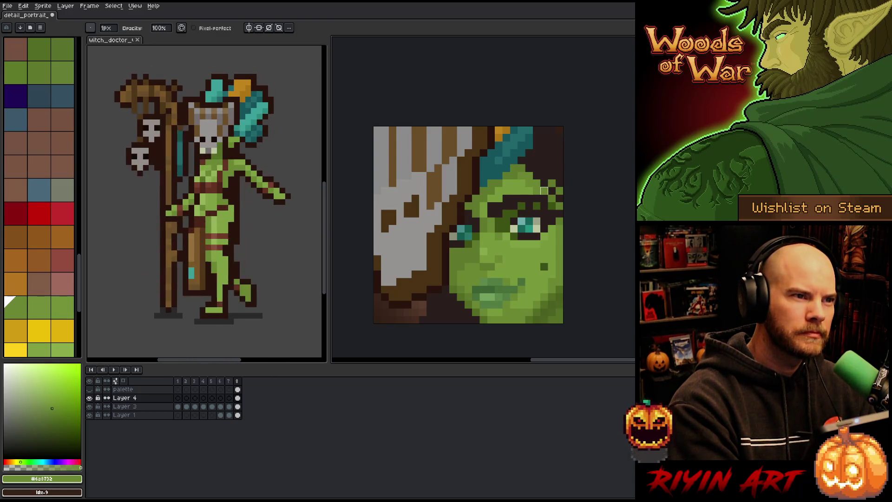
key("Down")
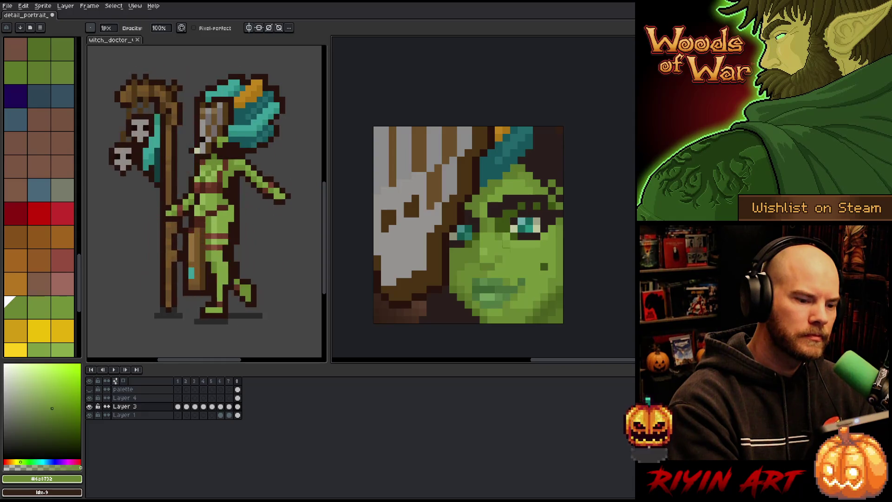
left_click(515, 218, "alt")
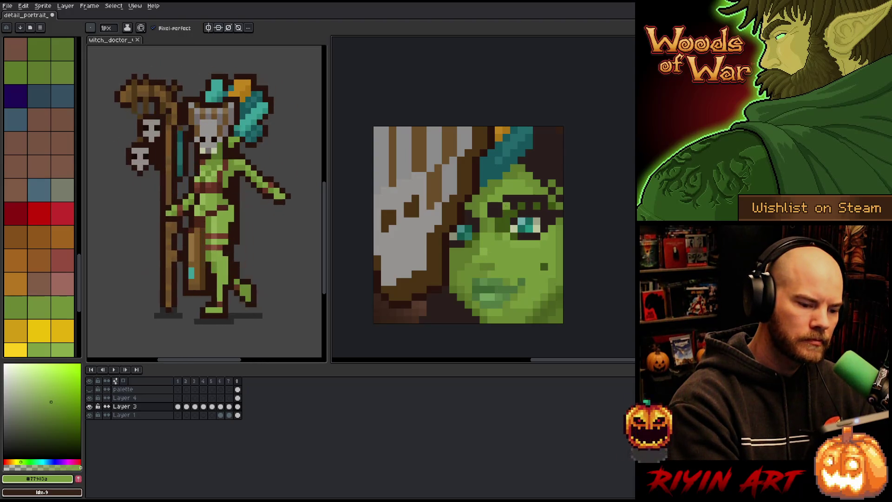
left_click(474, 259, "alt")
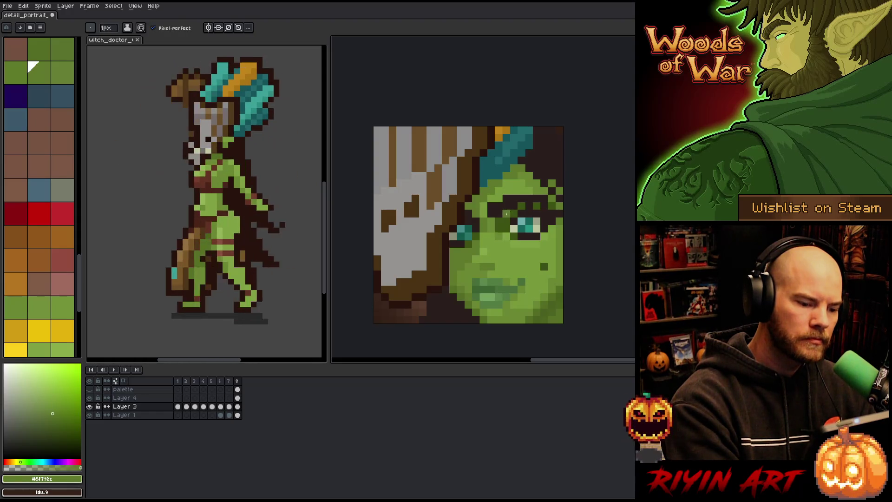
key("alt")
left_click(484, 256, "alt")
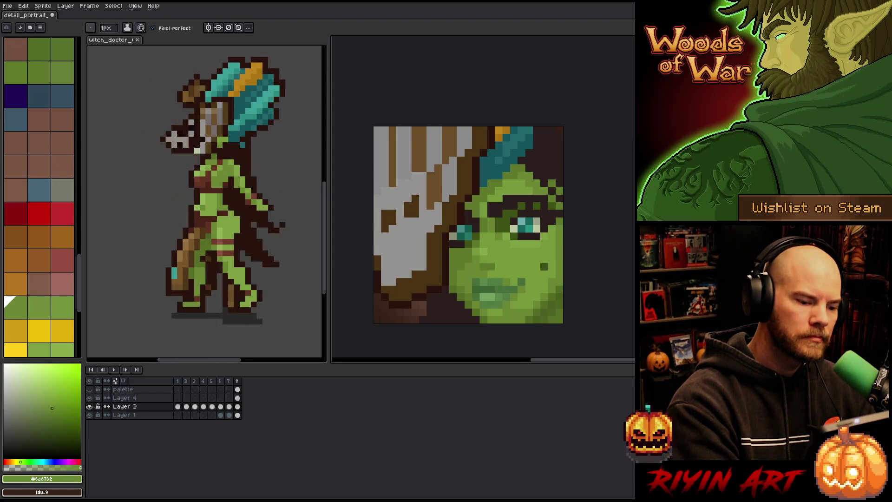
left_click(477, 261, "alt")
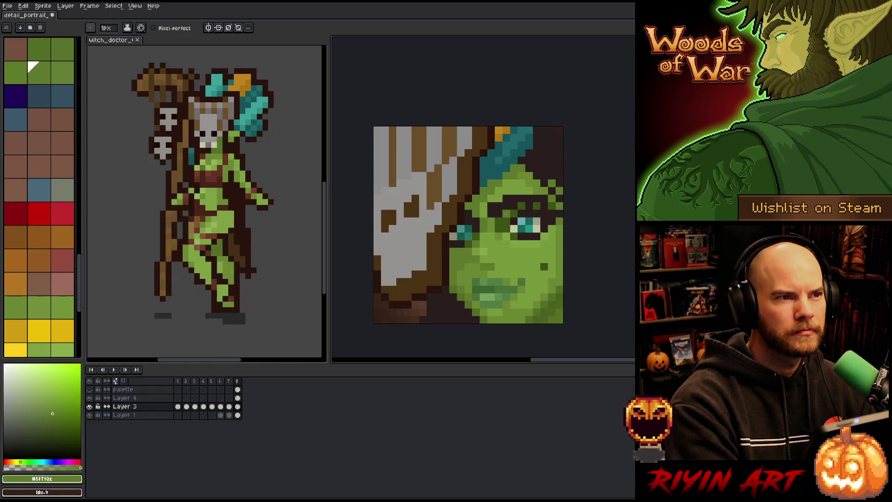
Touch up the cheek with the bright highlight, mid and shadow skin greens
left_click(490, 251, "alt")
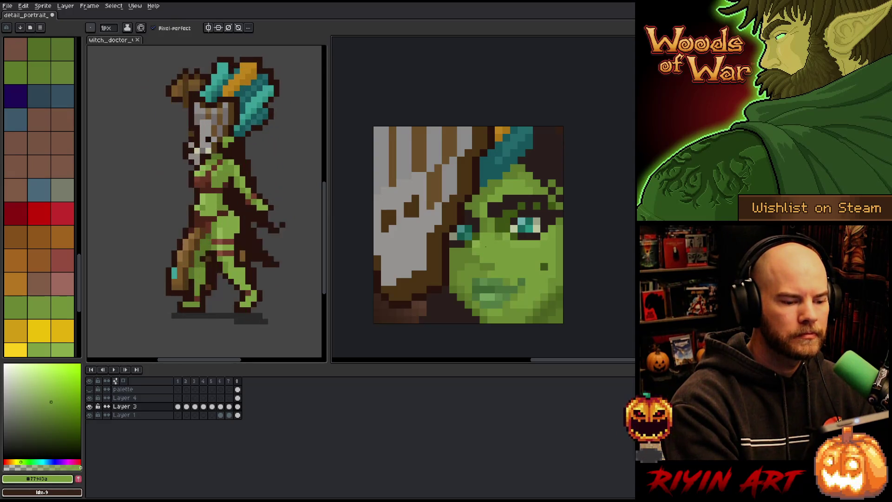
left_click(498, 229, "alt")
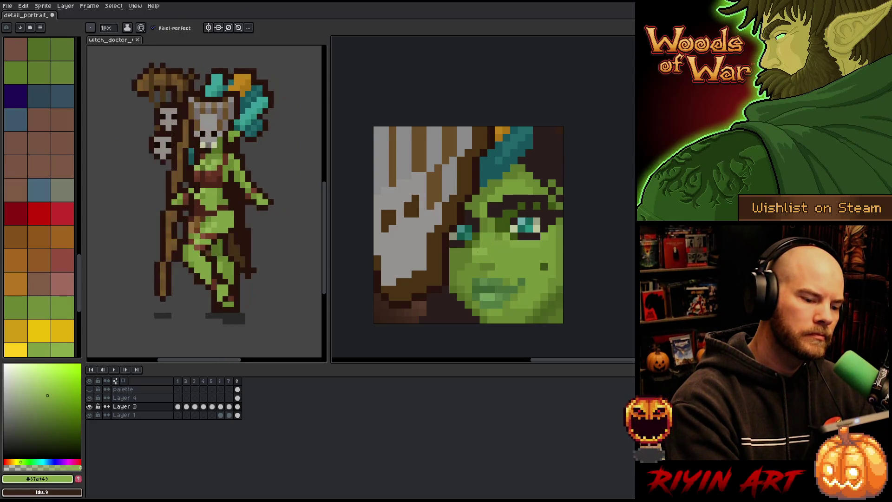
left_click(483, 251, "alt")
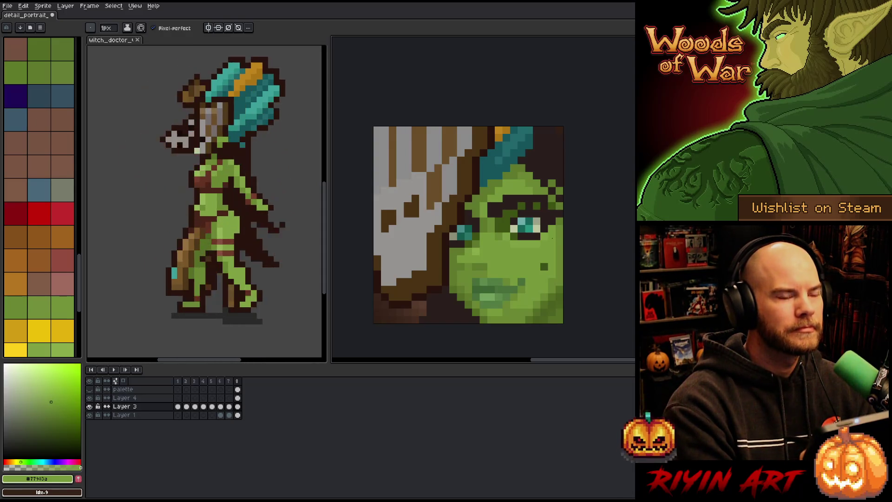
left_click(487, 251, "alt")
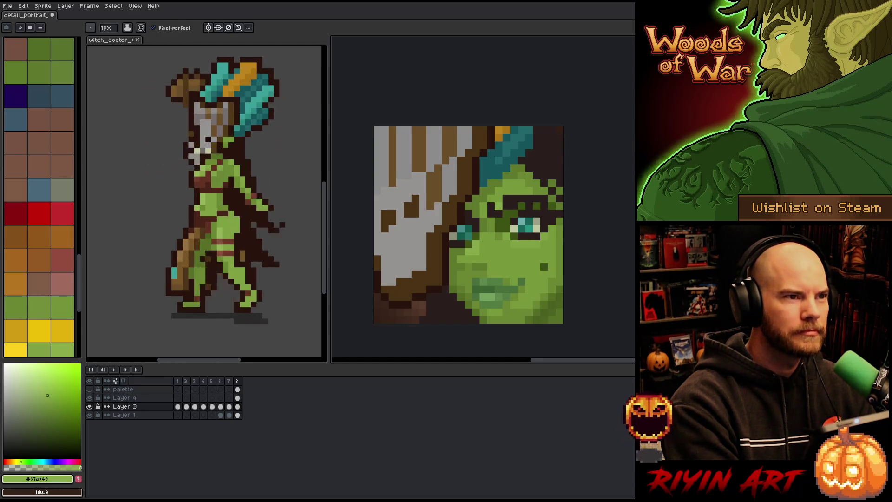
left_click(493, 260, "alt")
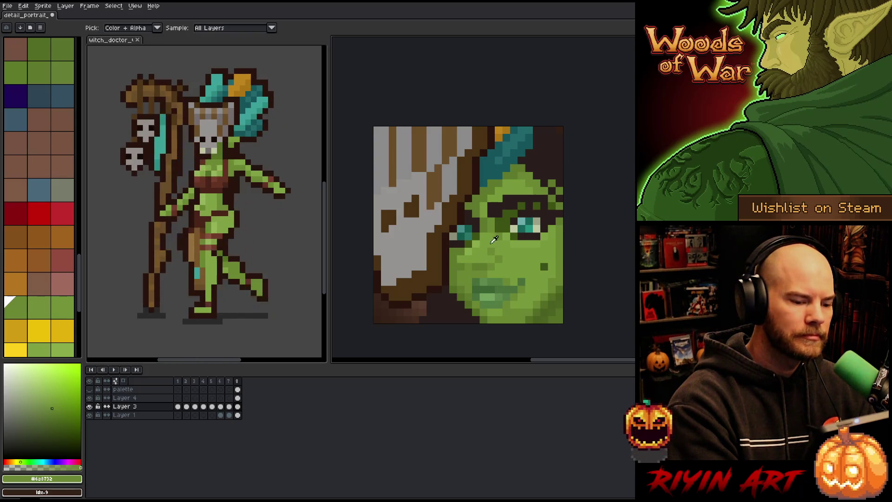
left_click(478, 266, "alt")
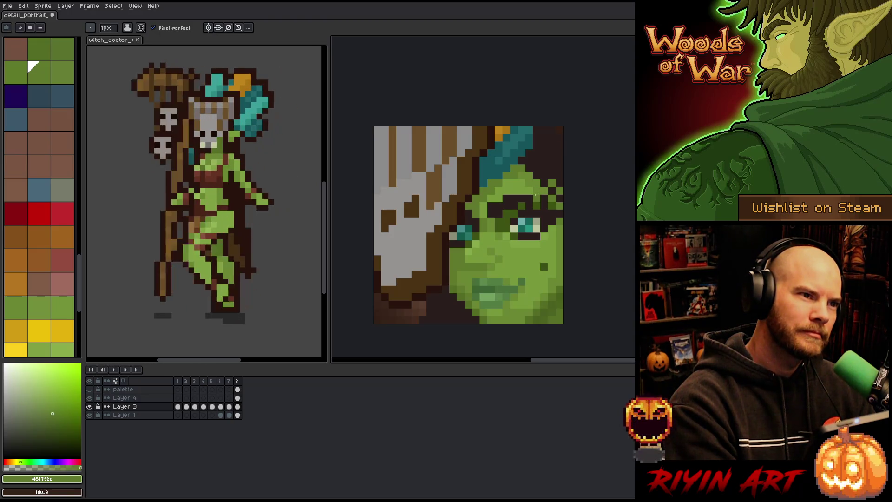
left_click(484, 237, "alt")
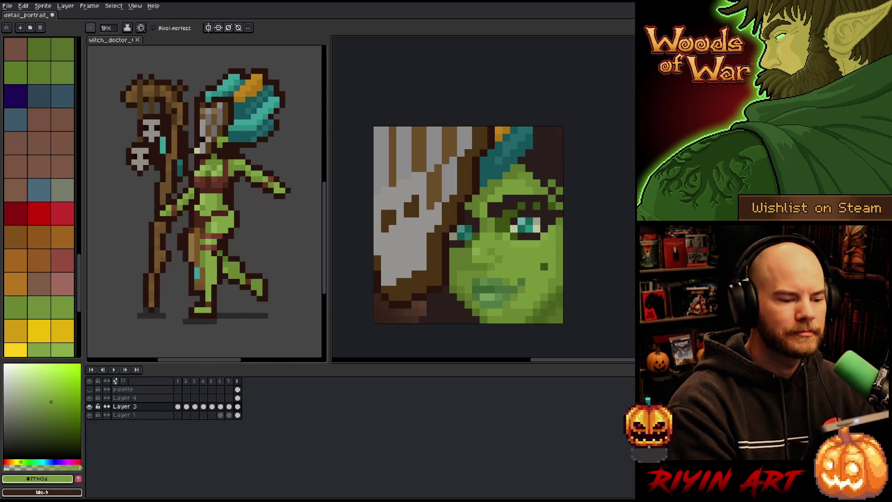
Blend the cheek and eye area with alternating lighter, in-between and shadow greens
left_click(28, 63)
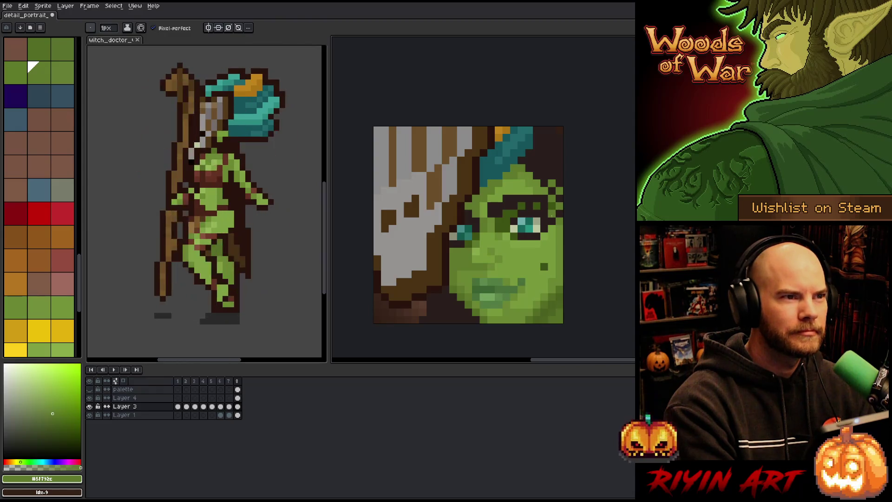
left_click(525, 212, "alt")
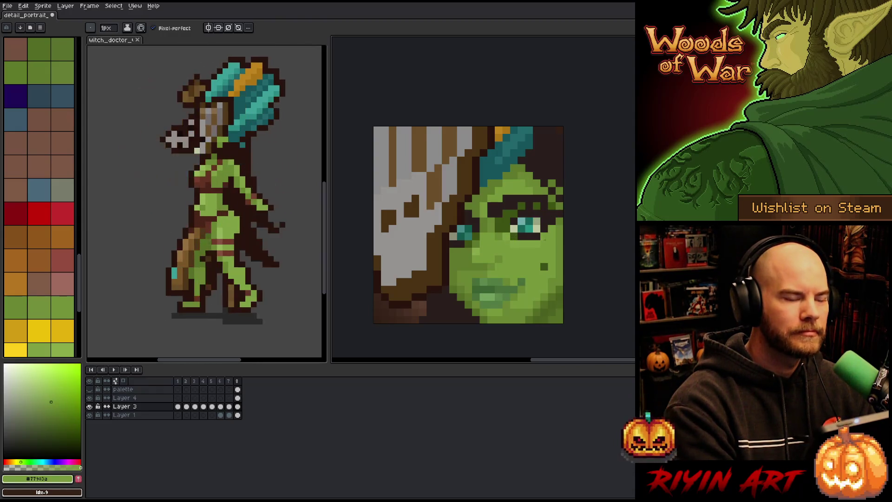
left_click(511, 239, "alt")
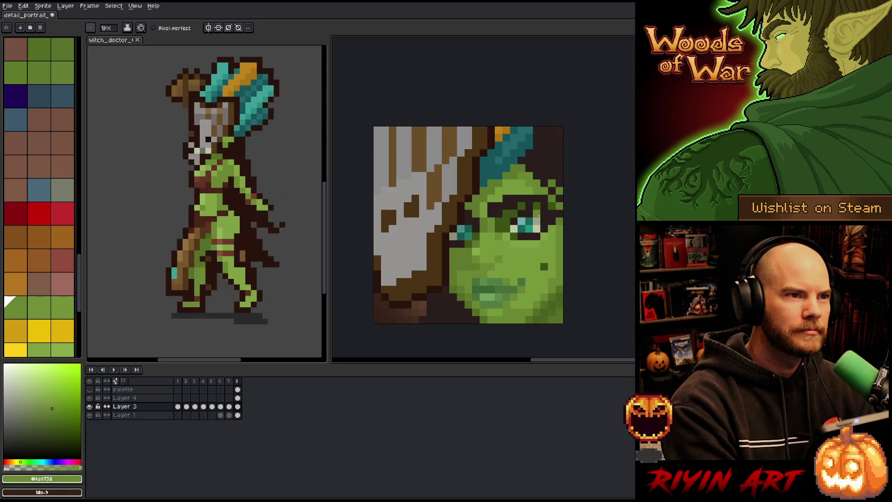
left_click(498, 257, "alt")
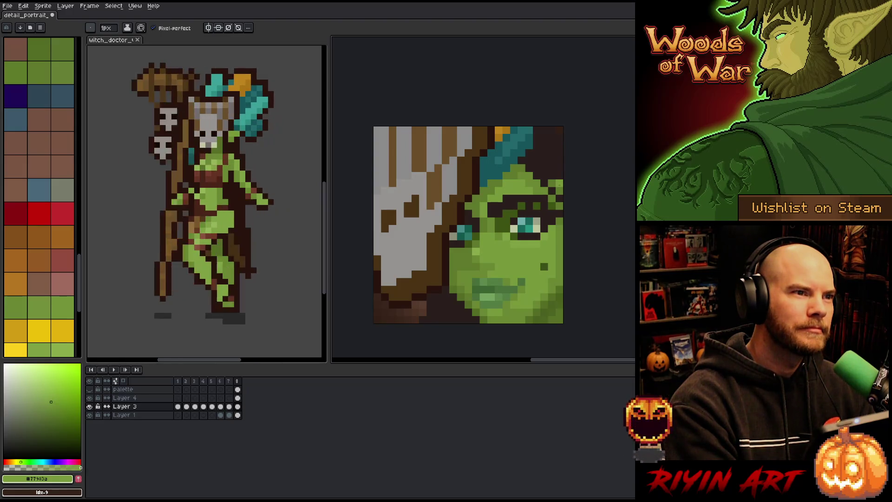
left_click(464, 259, "alt")
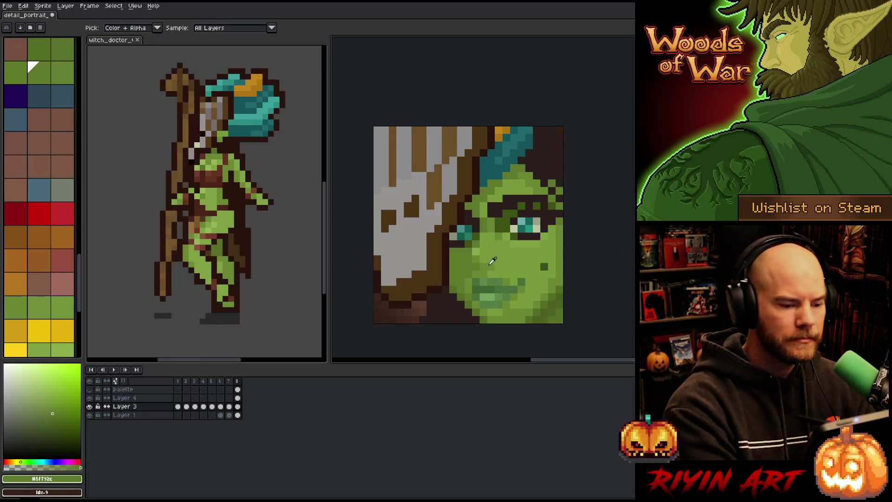
left_click(482, 248, "alt")
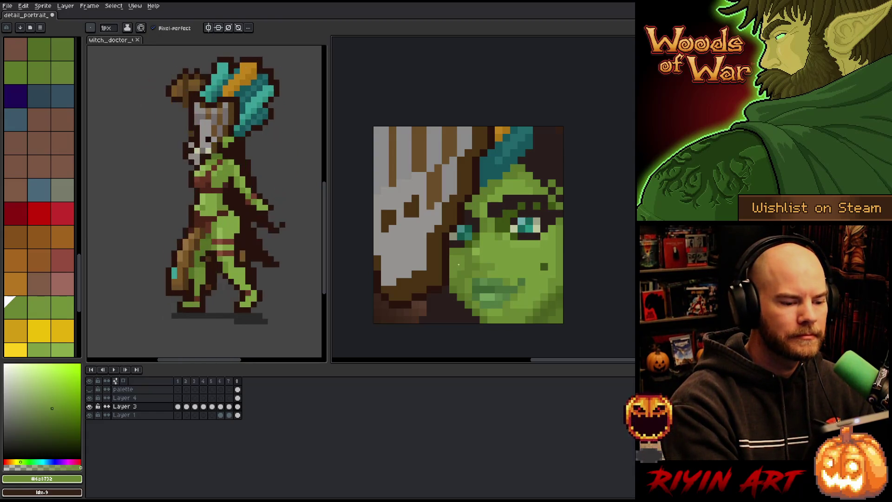
Deepen the face shadows with the darker and deepest greens, ending on the lighter green
left_click(544, 243, "alt")
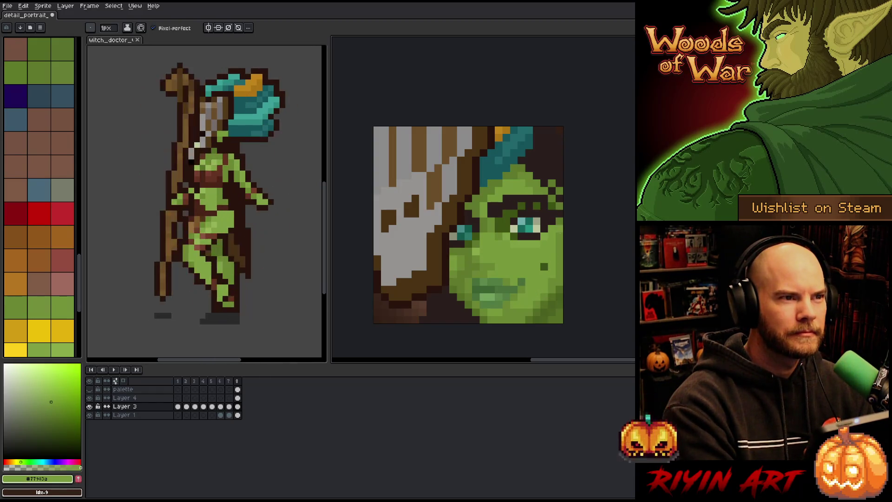
left_click(460, 274, "alt")
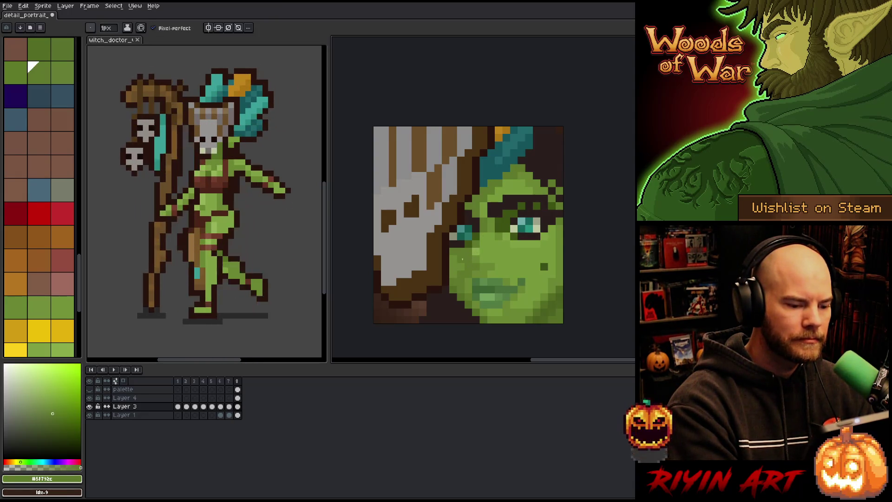
left_click(471, 253, "alt")
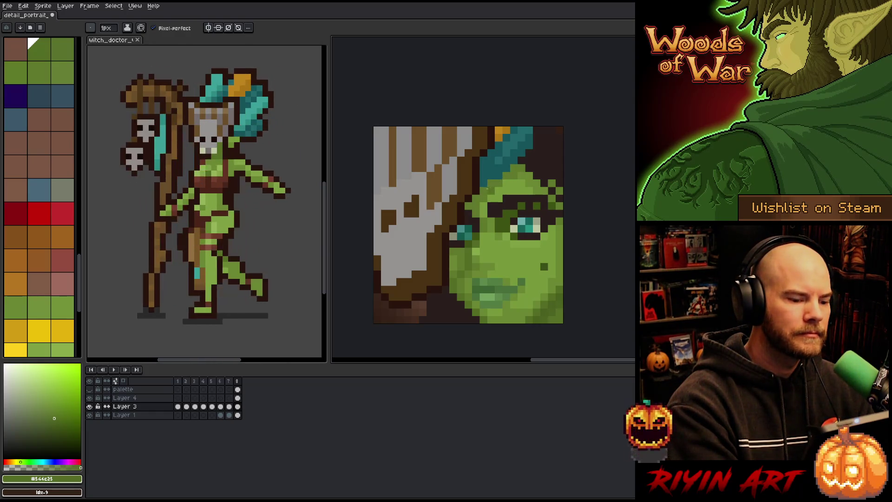
left_click(477, 210, "alt")
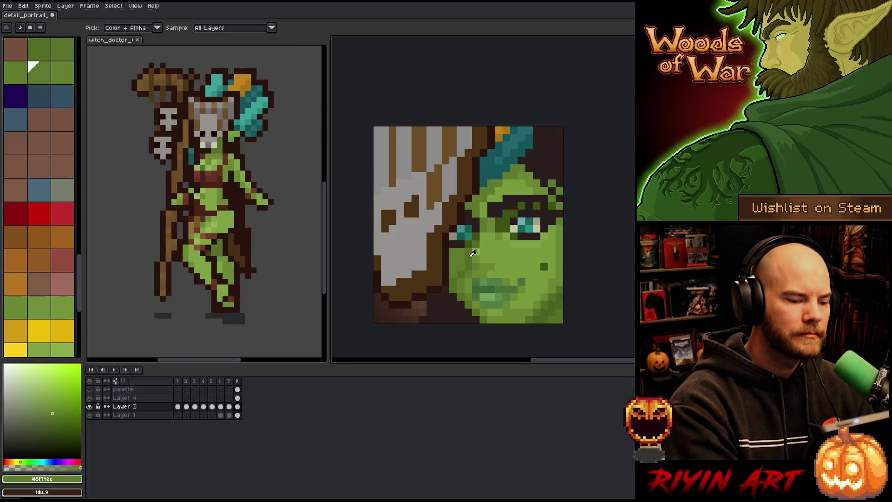
left_click(461, 250, "alt")
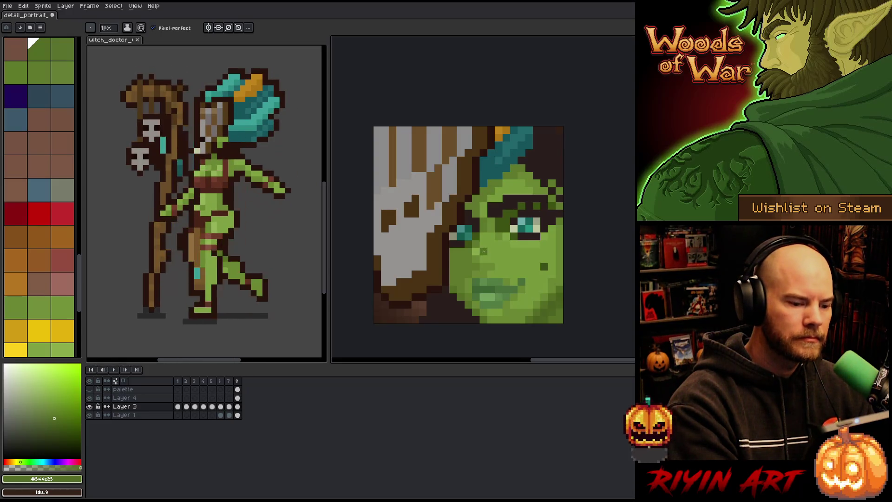
left_click(476, 254, "alt")
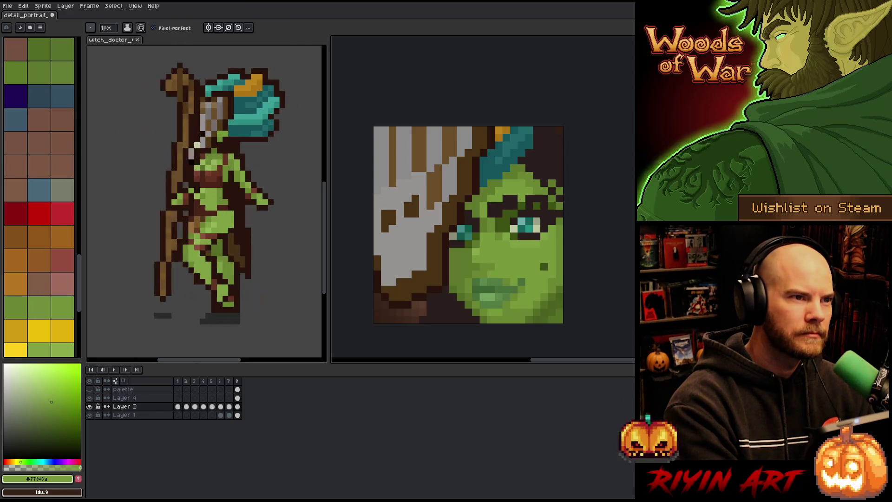
Alt-sample the darker, highlight and mid skin greens from the face, then save the portrait
key("alt")
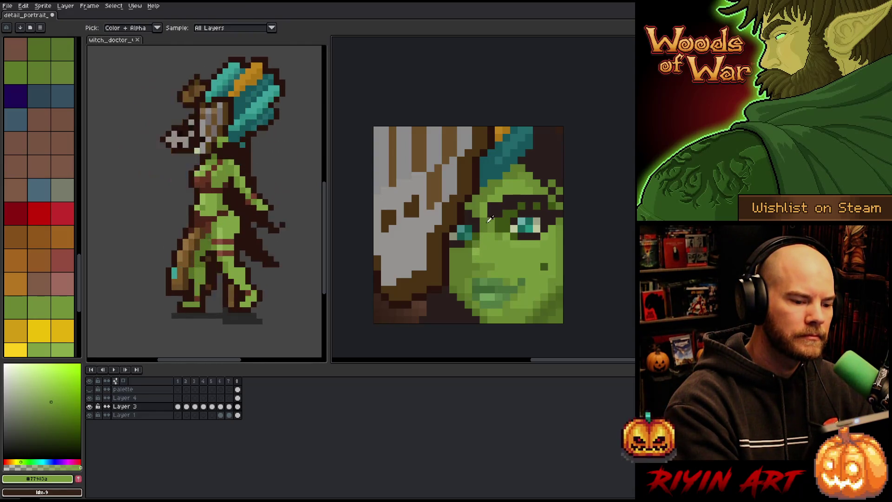
left_click(480, 241, "alt")
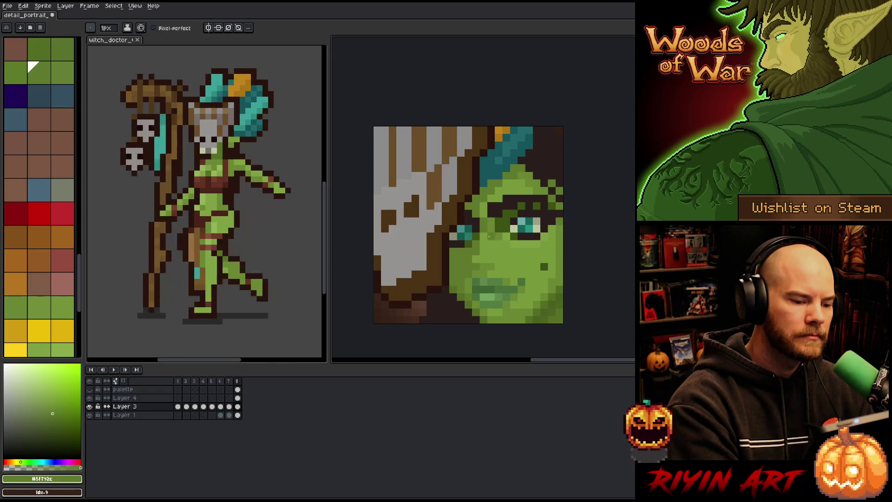
left_click(491, 229, "alt")
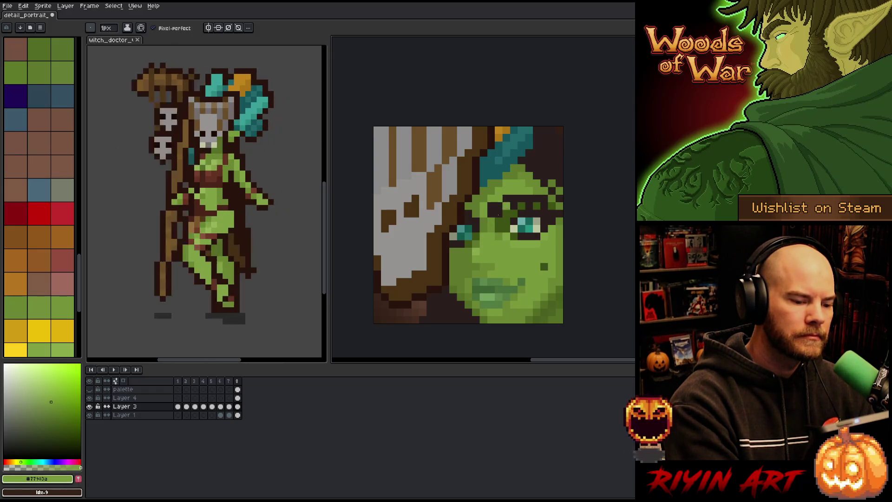
left_click(476, 251, "alt")
left_click(476, 258, "alt")
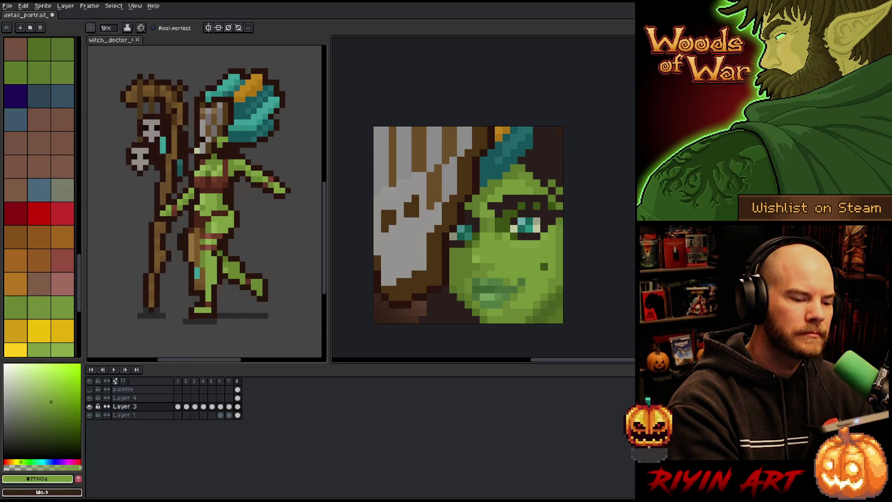
left_click(491, 213, "alt")
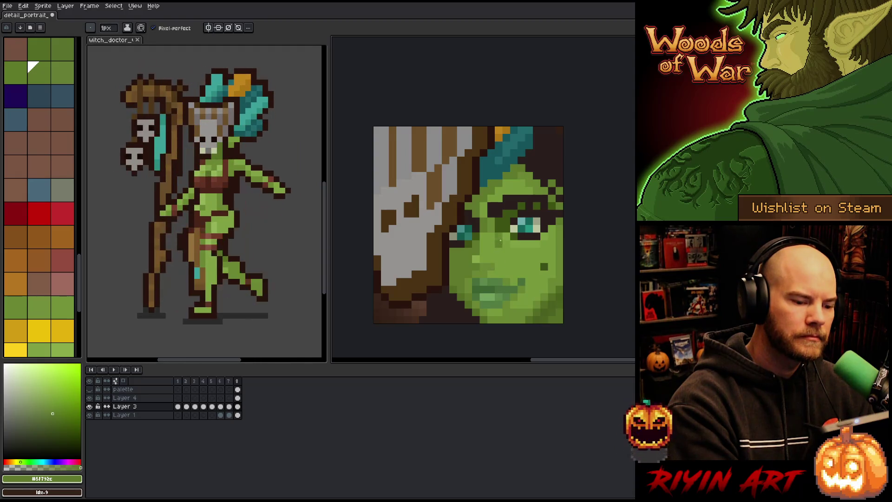
left_click(491, 229, "alt")
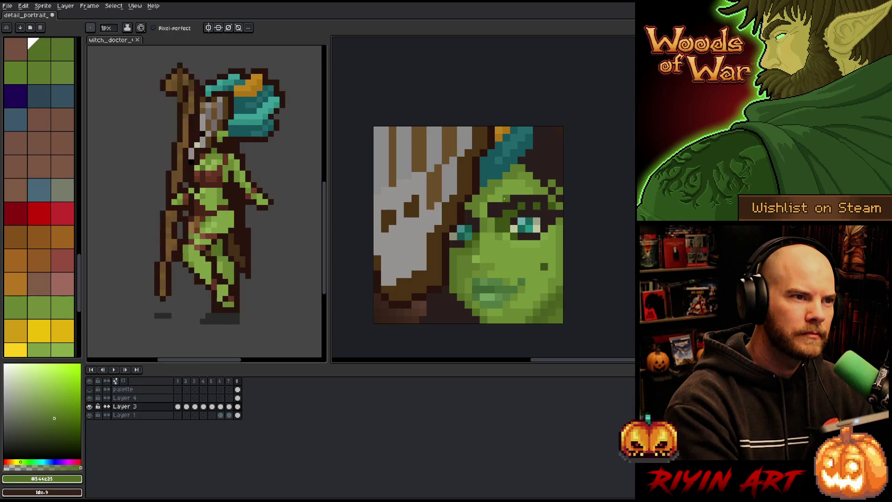
left_click(493, 228, "alt")
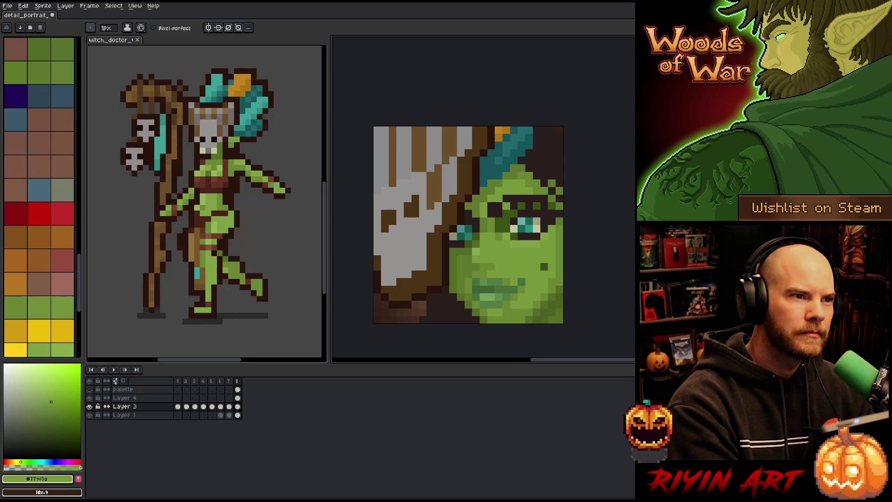
key("ctrl+s")
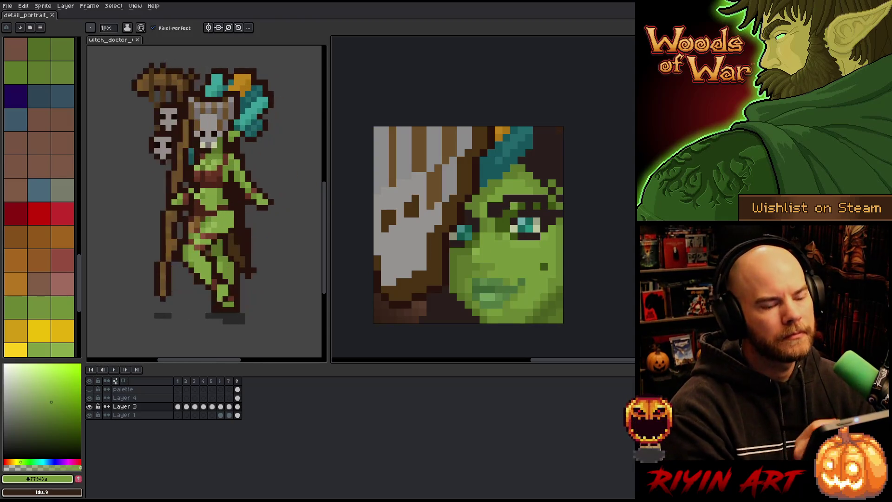
Sample a face green, save again, and make the lighter #6a8732 mid-green the drawing colour
key("i")
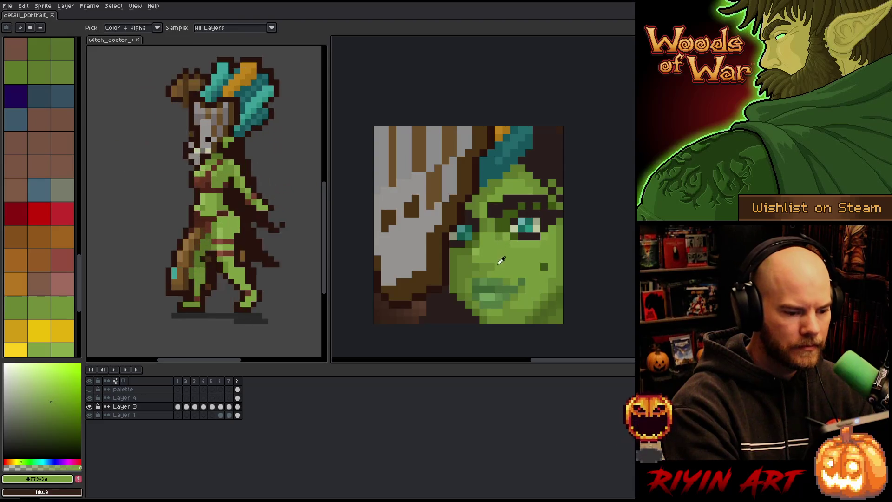
left_click(501, 260)
key("b")
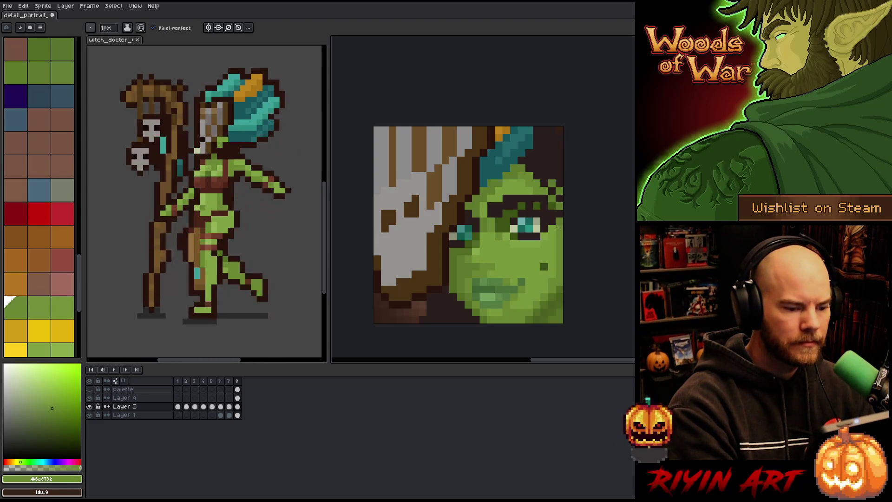
key("ctrl+s")
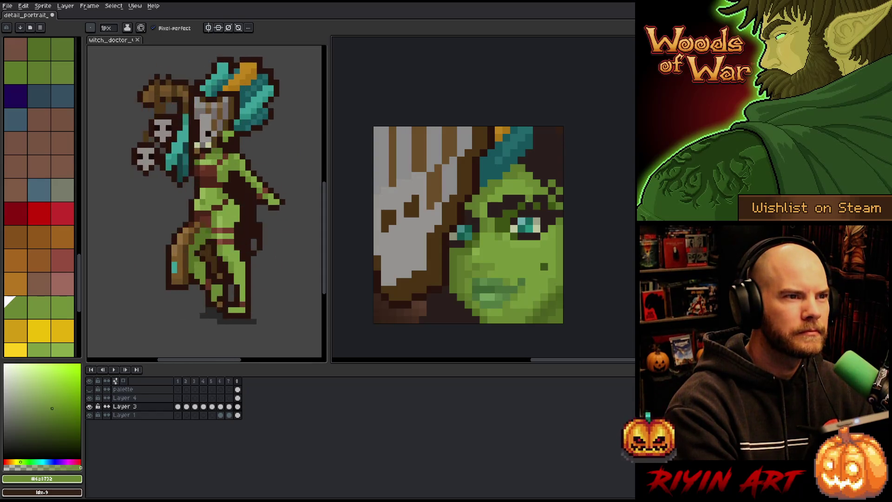
left_click(513, 206, "alt")
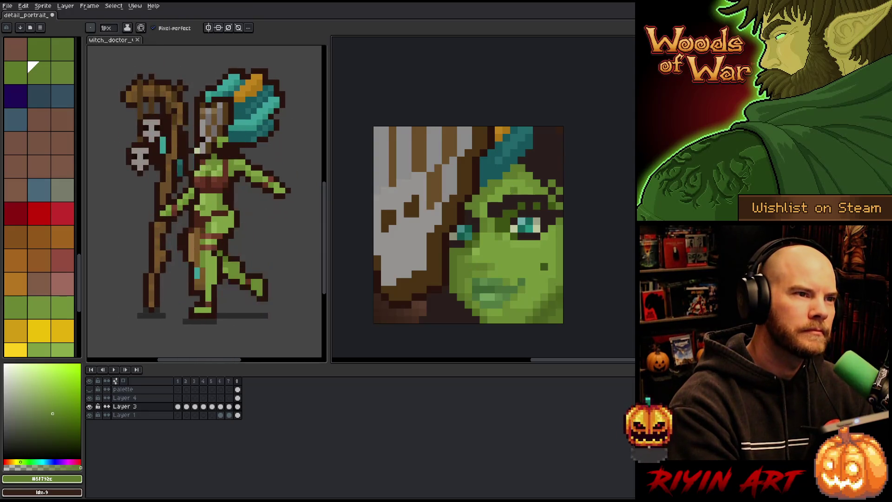
left_click(468, 263, "alt")
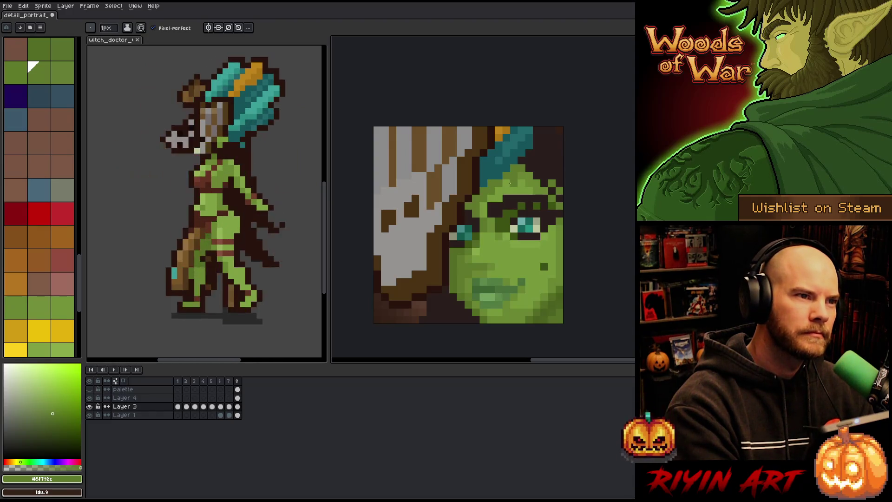
left_click(484, 213, "alt")
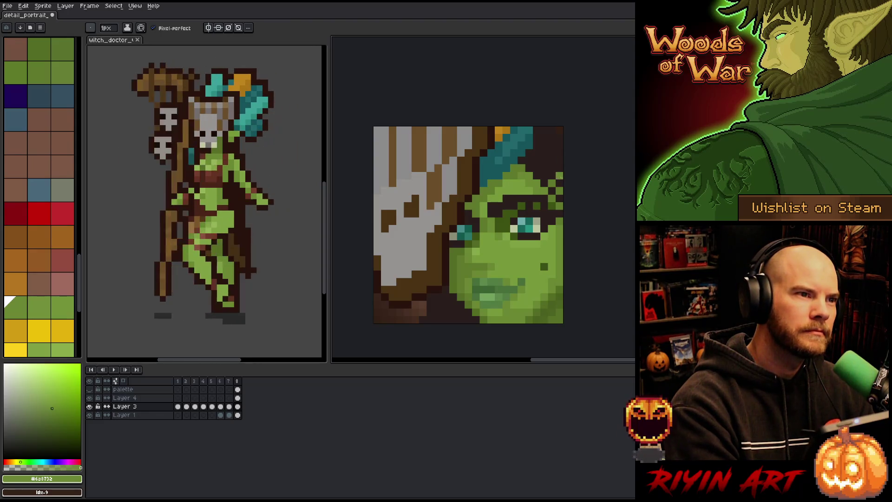
key("ctrl")
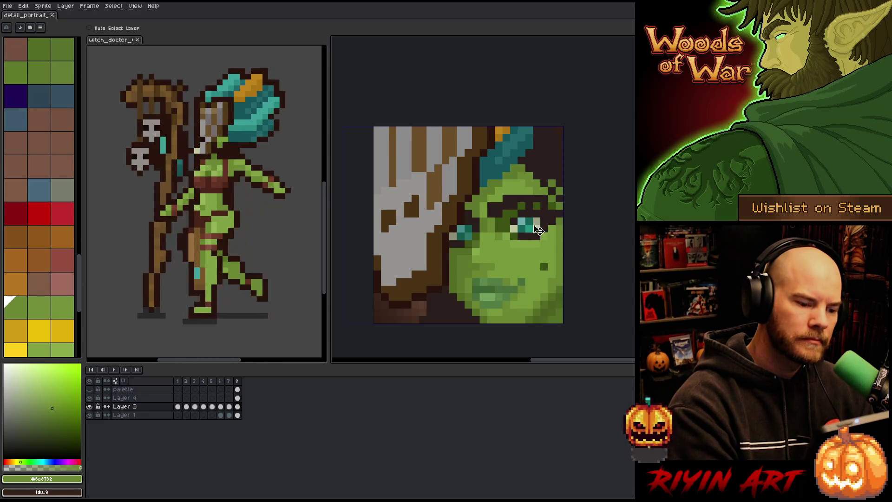
Alternate between the #5f792c, #6a8732 and #77983a greens sampled from the face
left_click(499, 229, "alt")
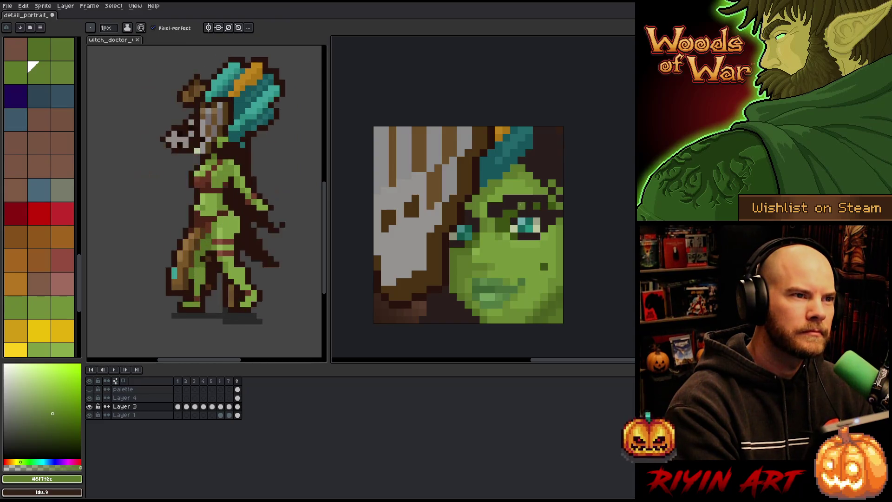
left_click(514, 207, "alt")
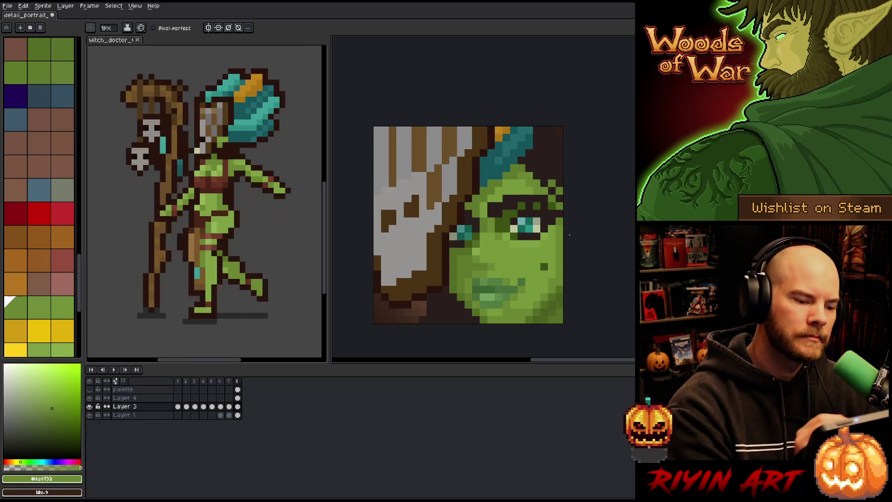
key("alt")
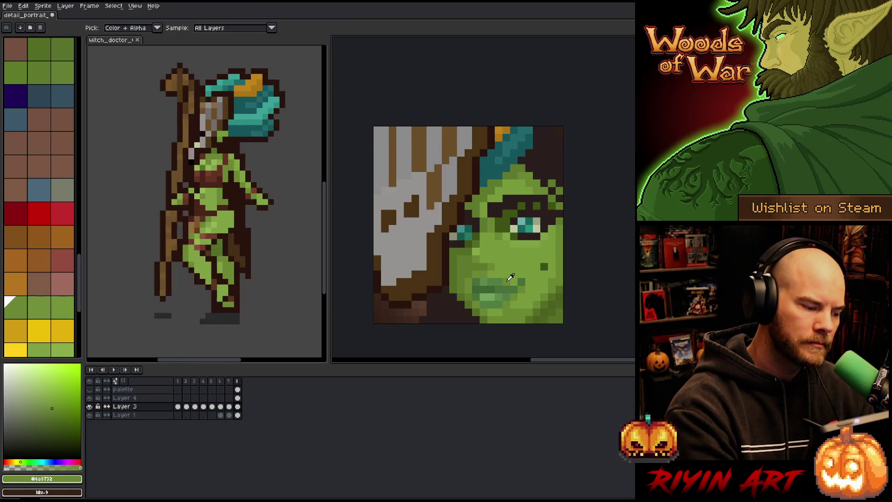
left_click(510, 277)
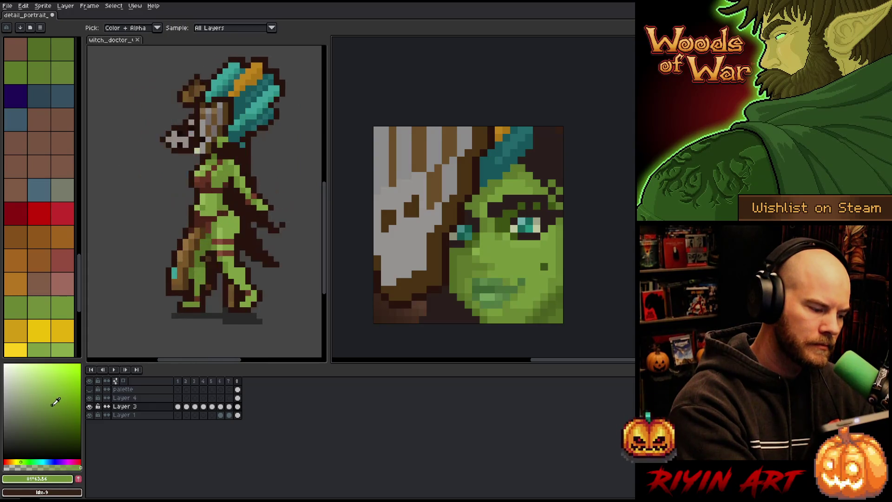
left_click(514, 268)
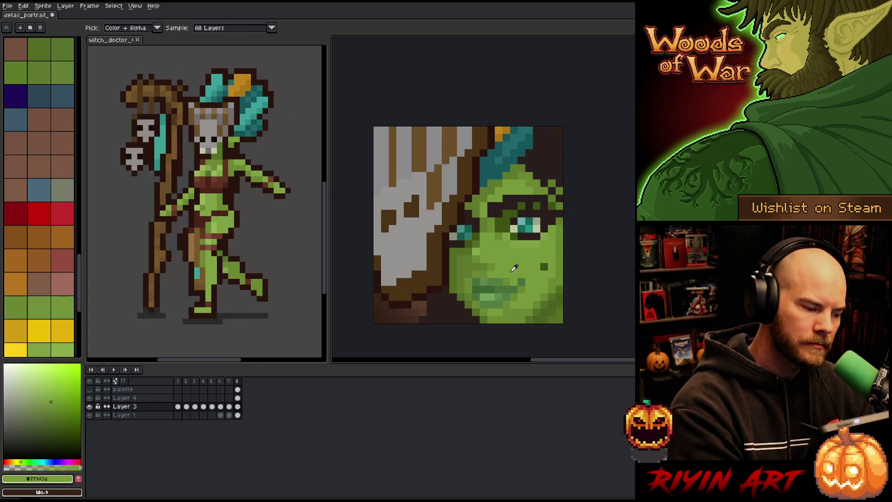
left_click(51, 405)
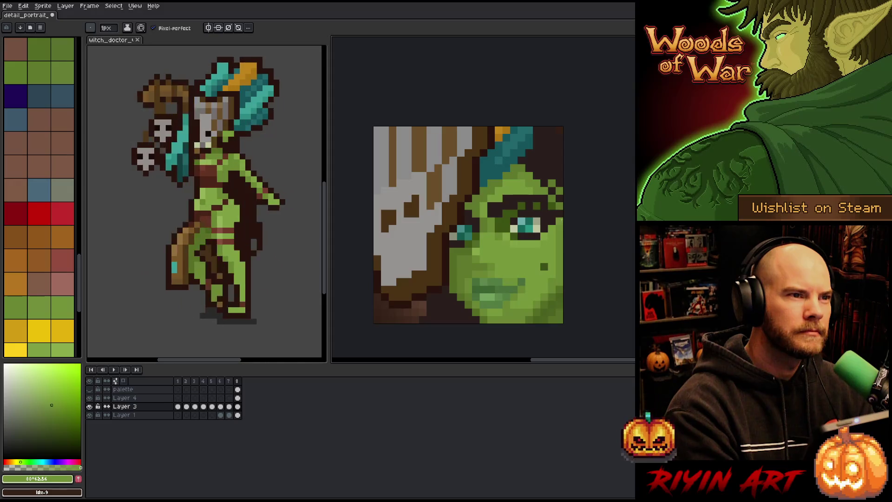
left_click(513, 281, "alt")
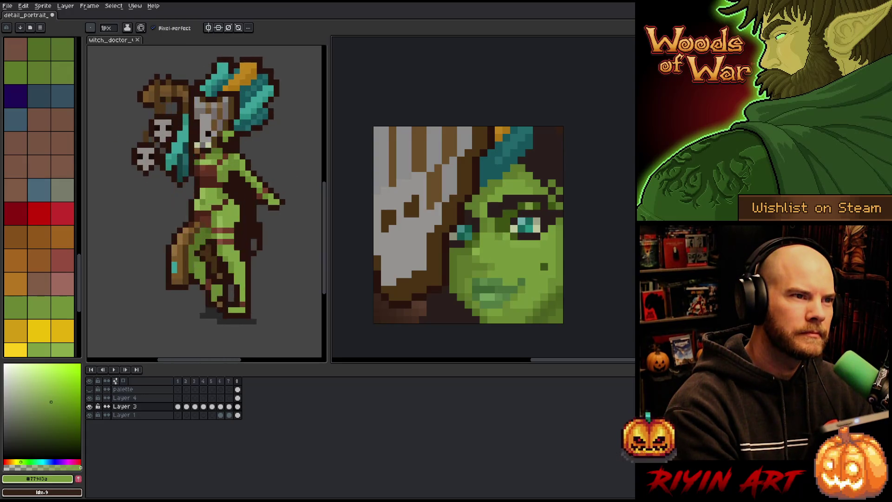
left_click(483, 260, "alt")
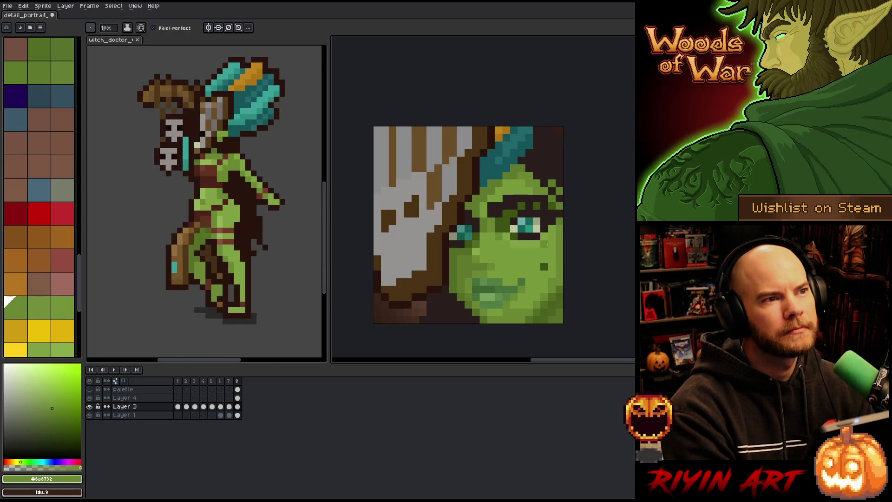
Return to the pencil and sample the dark #3d5213 shadow green near the eye
key("v")
key("b")
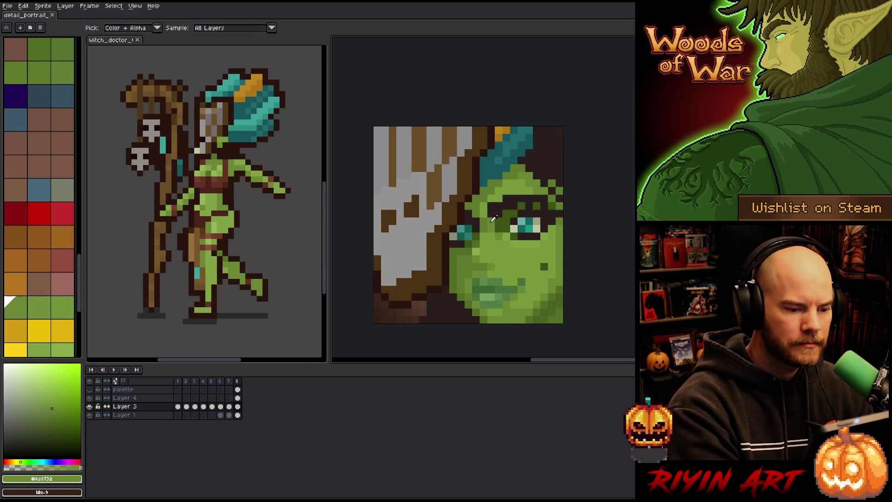
left_click(491, 206, "alt")
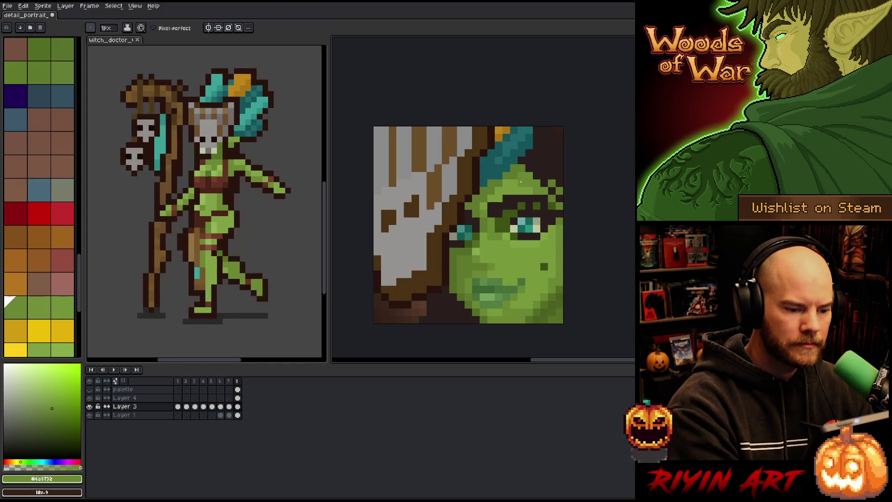
left_click(501, 226, "alt")
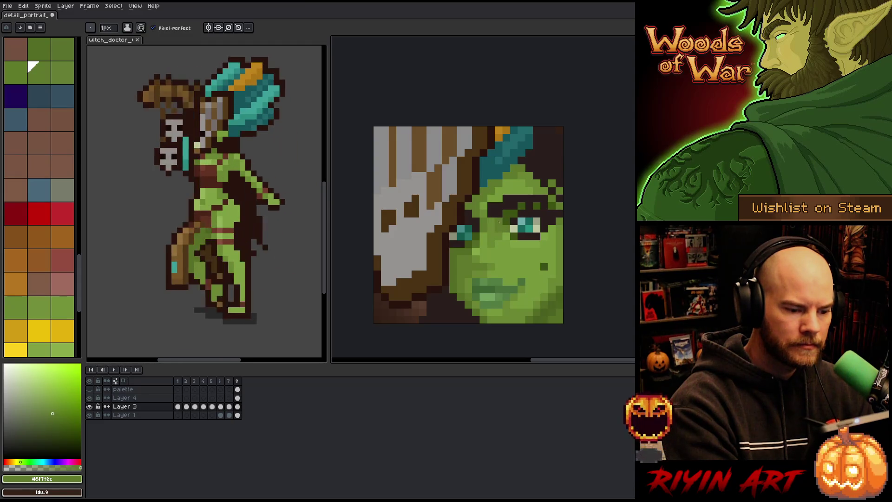
key("alt")
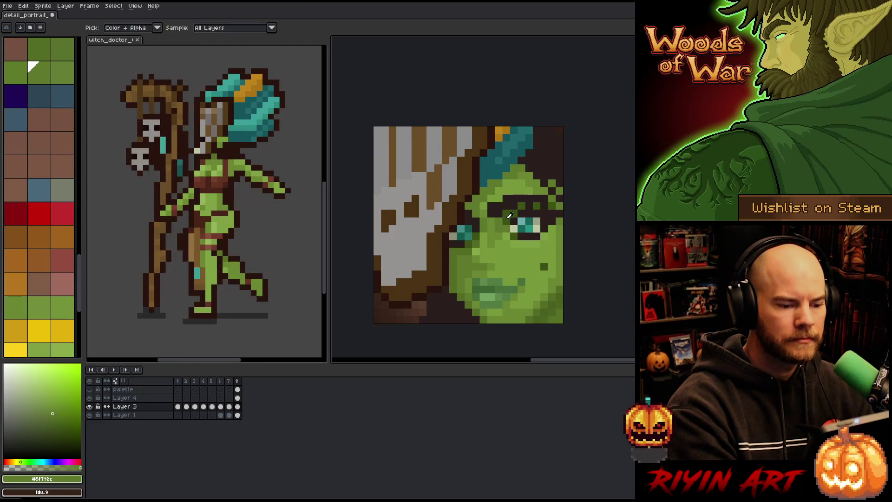
left_click(508, 217, "alt")
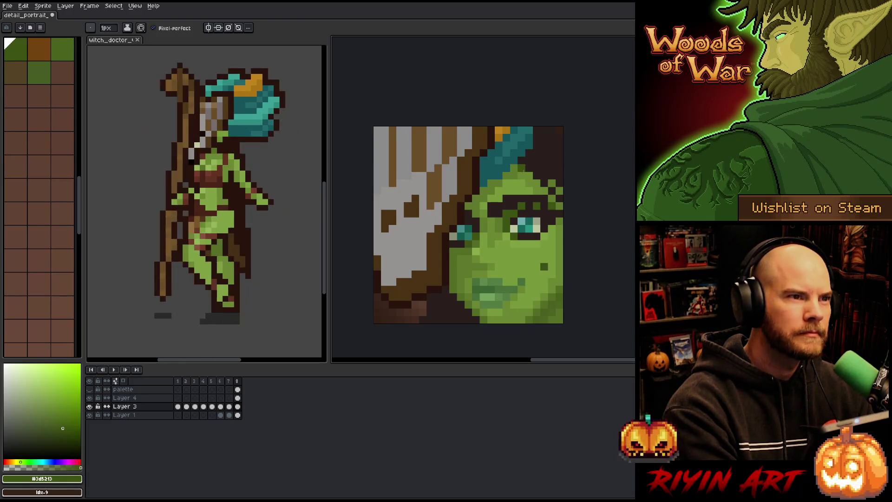
Sample the face greens and dark brown #2a1f1d, undoing a stray green pixel on the hair
left_click(505, 223, "alt")
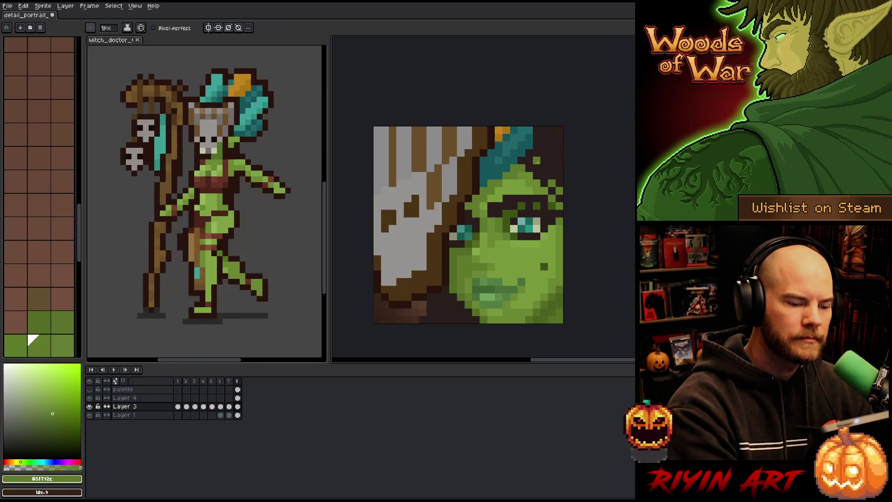
left_click(513, 251, "alt")
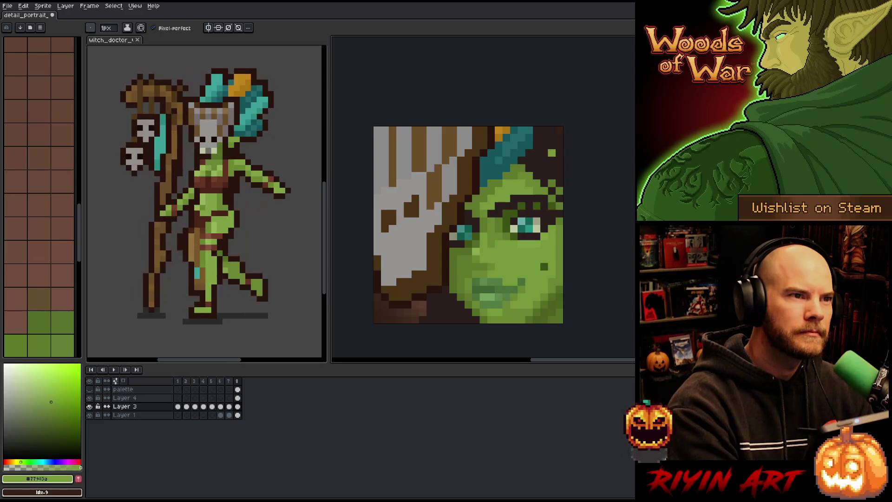
left_click(514, 214, "alt")
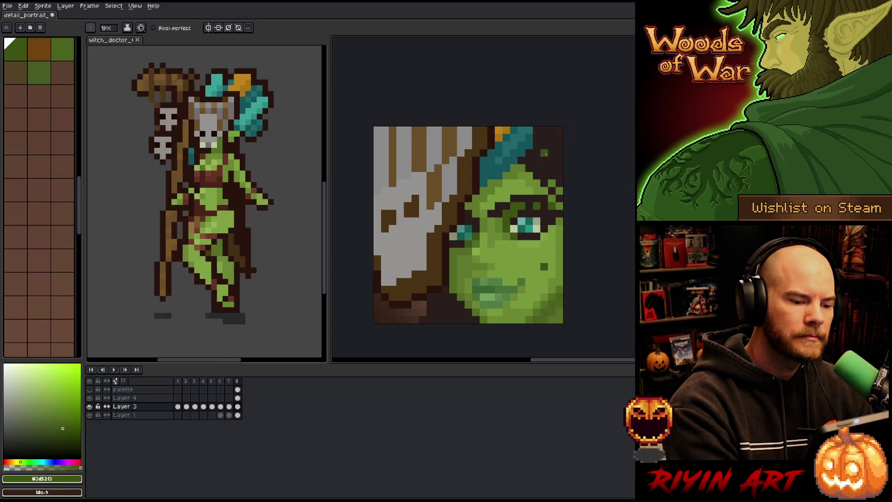
left_click(538, 155, "alt")
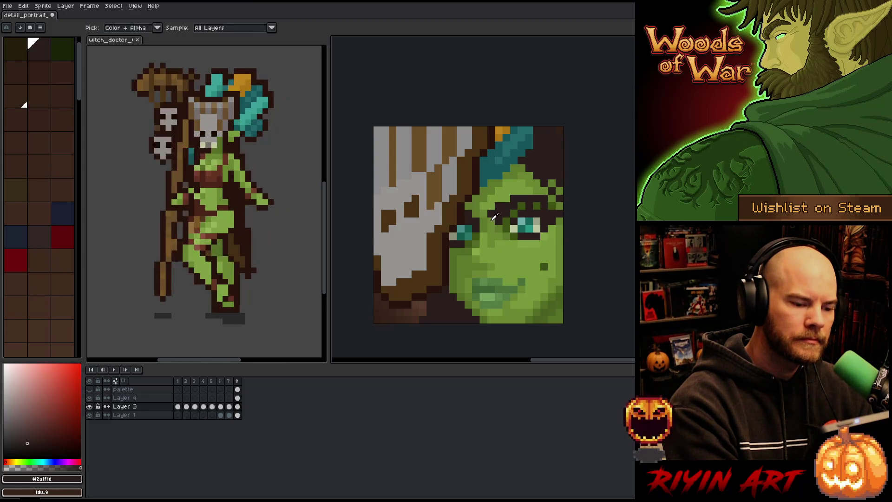
left_click(496, 206, "alt")
left_click(496, 206, "alt")
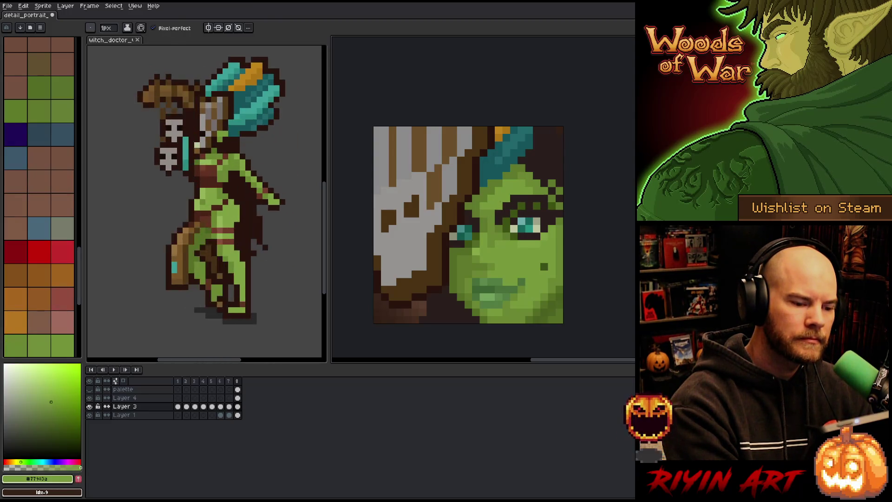
left_click(557, 153, "alt")
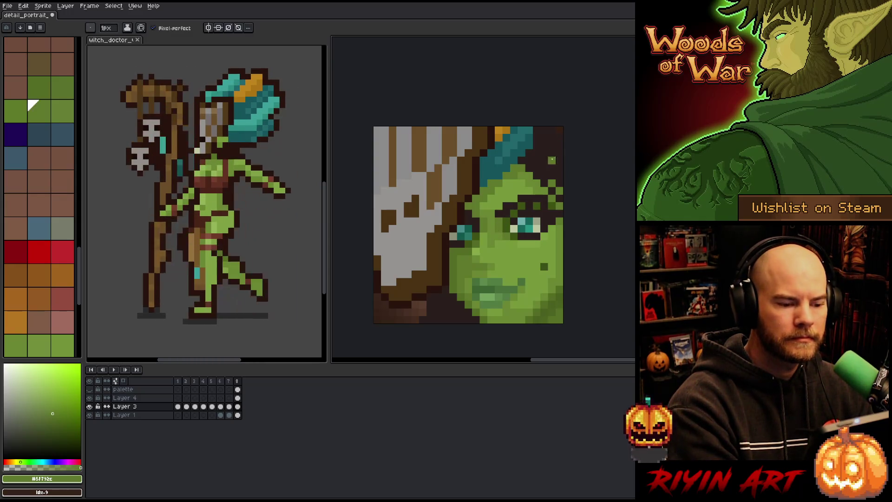
left_click(544, 161)
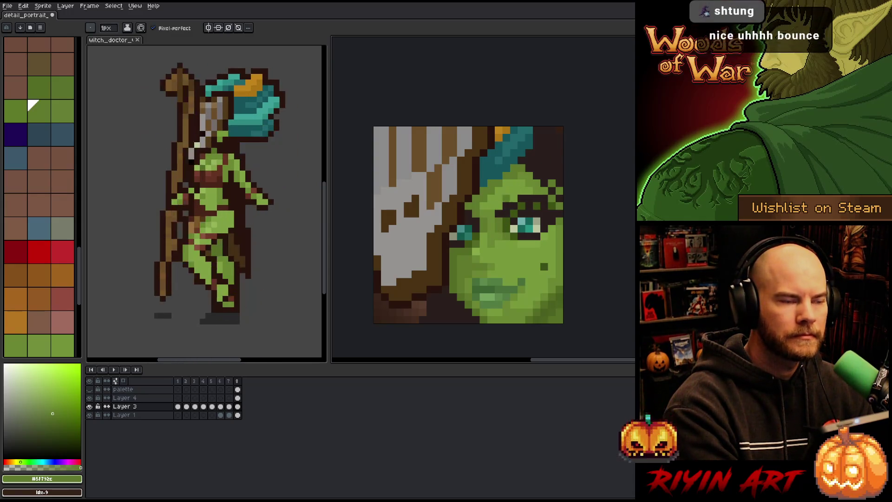
key("ctrl+z")
Paint a few dark brown #3a1f1d pixels below the headdress and save the portrait
left_click(544, 160, "alt")
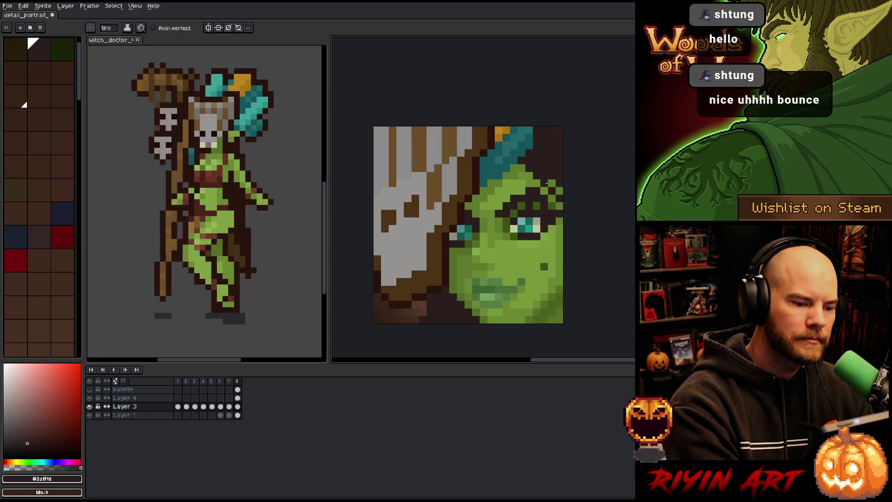
left_click(551, 177, "alt")
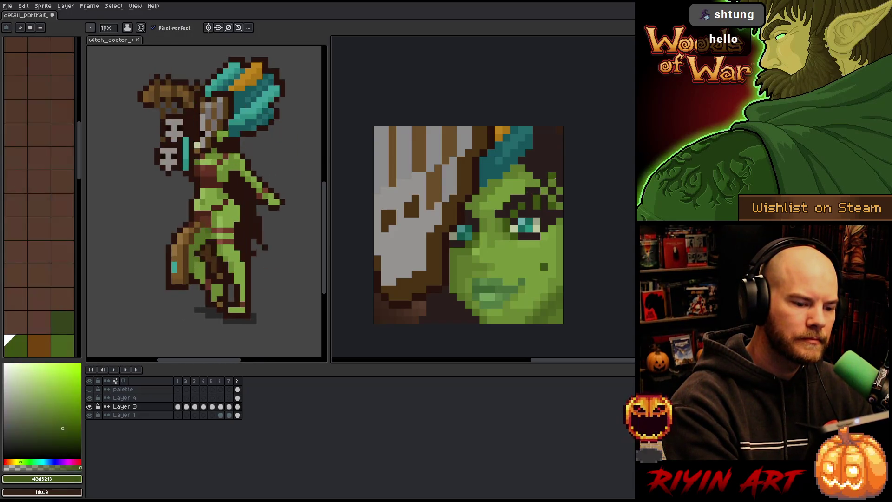
left_click(559, 190, "alt")
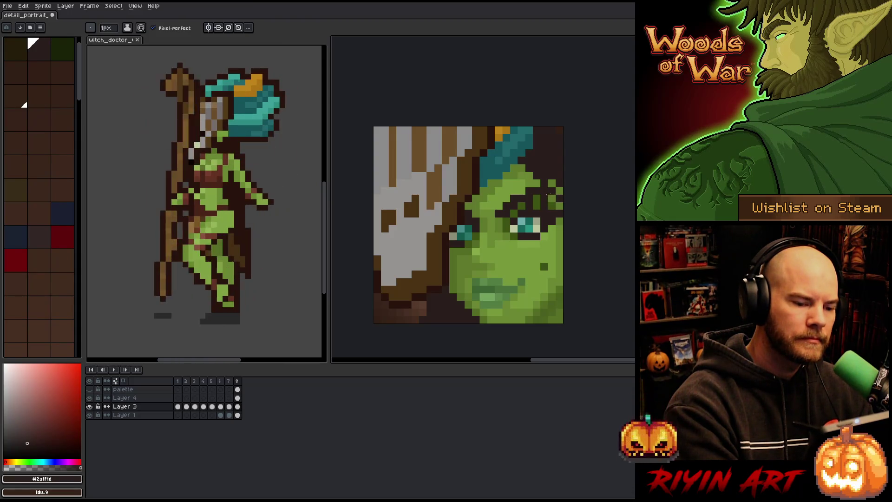
left_click(548, 192, "alt")
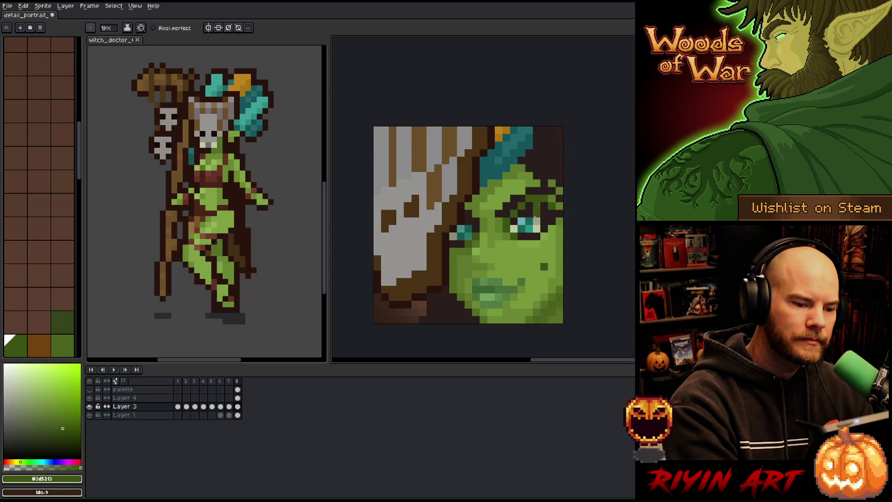
left_click(552, 190, "alt")
left_click(547, 185, "alt")
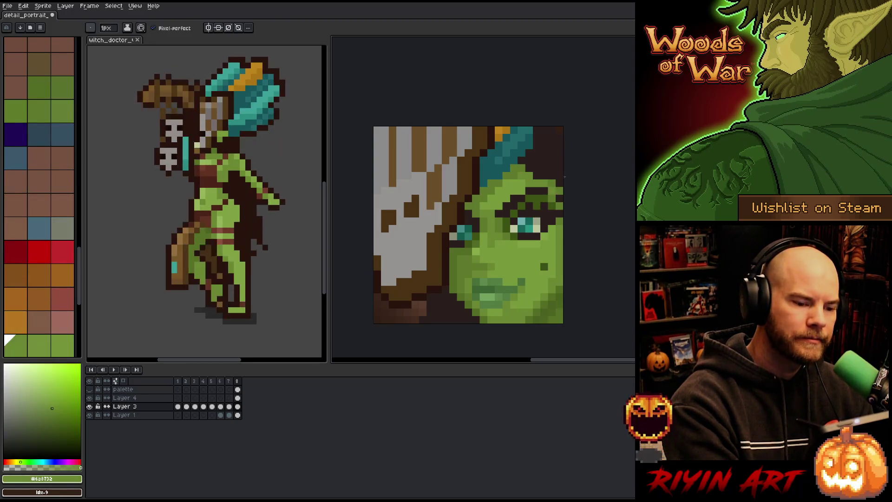
left_click(555, 182, "alt")
left_click_drag(549, 190, 556, 188)
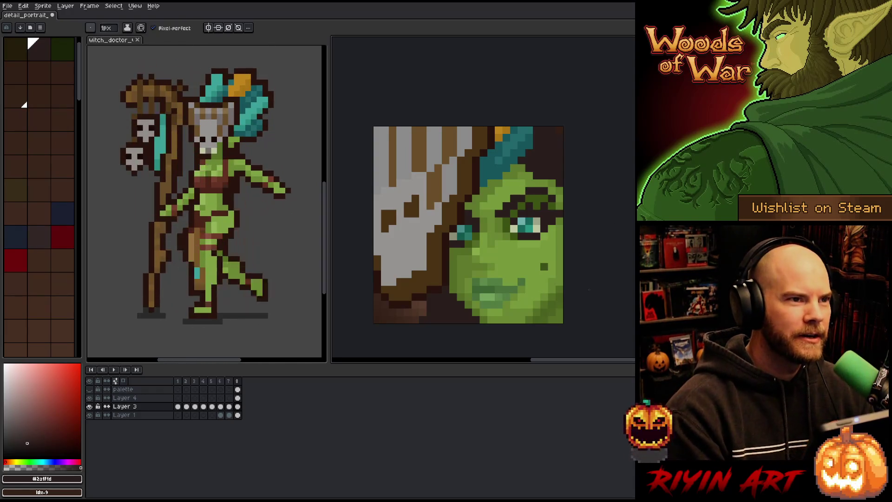
key("ctrl+s")
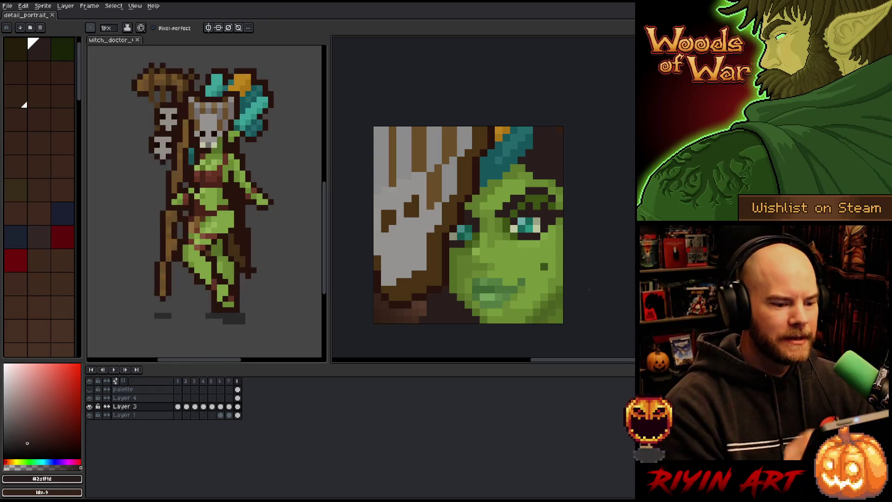
key("ctrl+z")
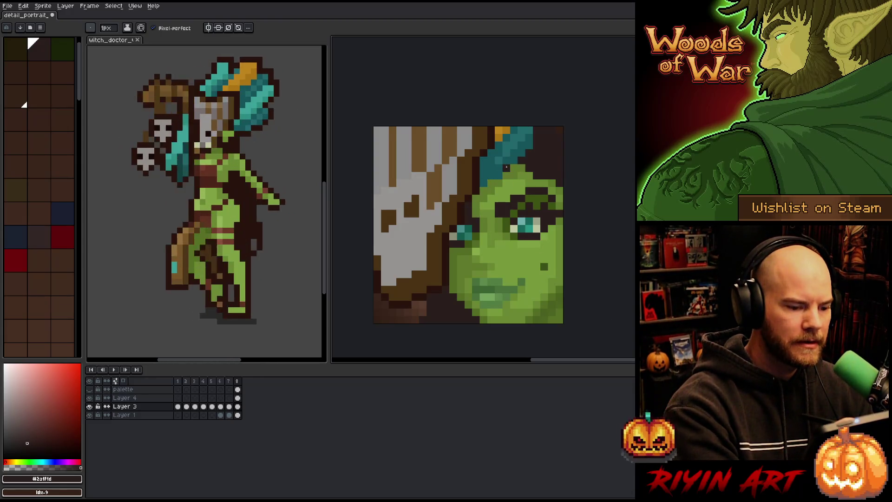
Sample a mid green skin tone, then the dark brown, saving the portrait after each
key("i")
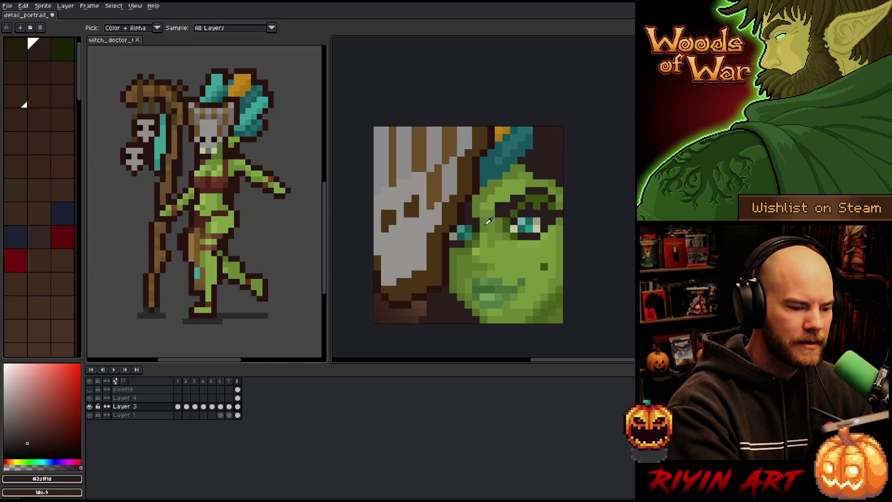
left_click(477, 233)
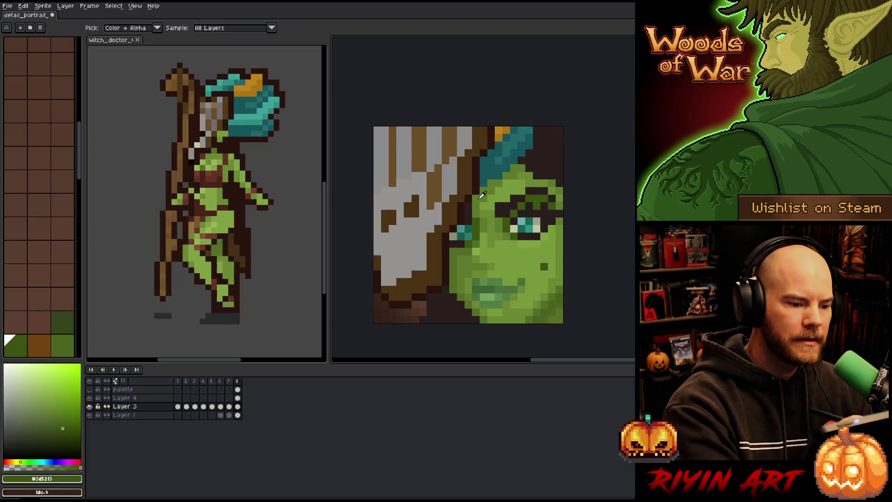
left_click(218, 218, "alt")
key("ctrl+s")
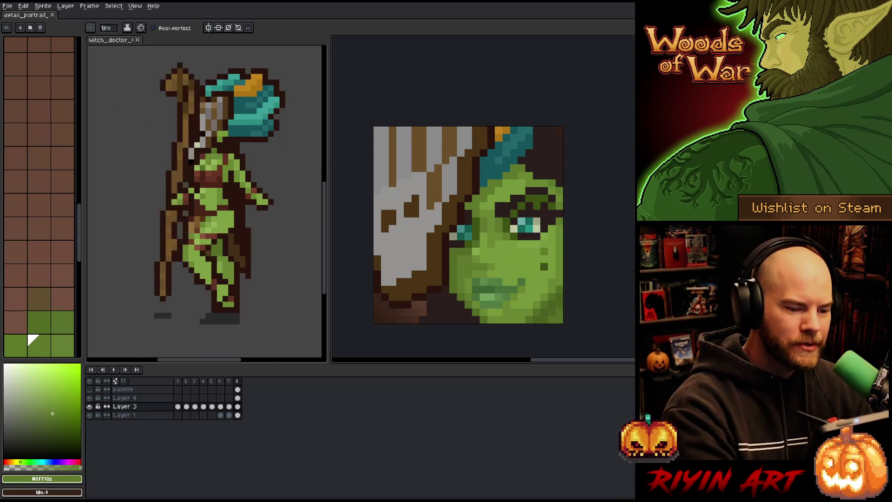
left_click(483, 207, "alt")
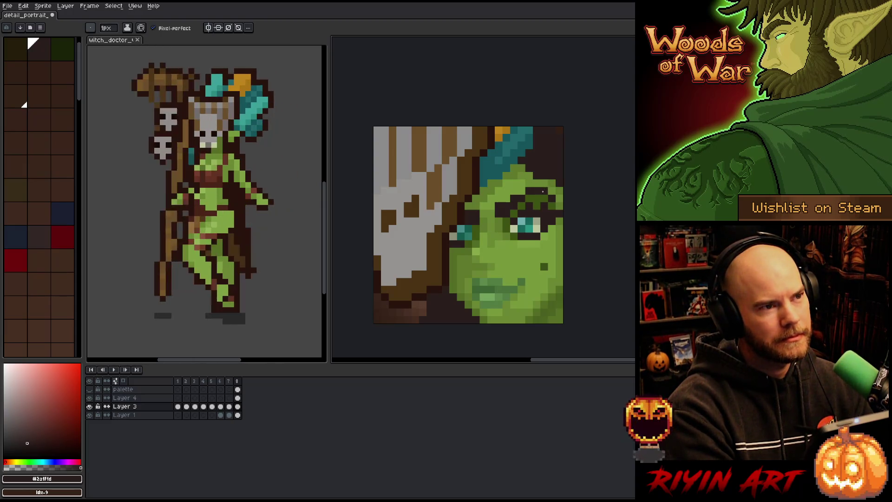
key("ctrl+s")
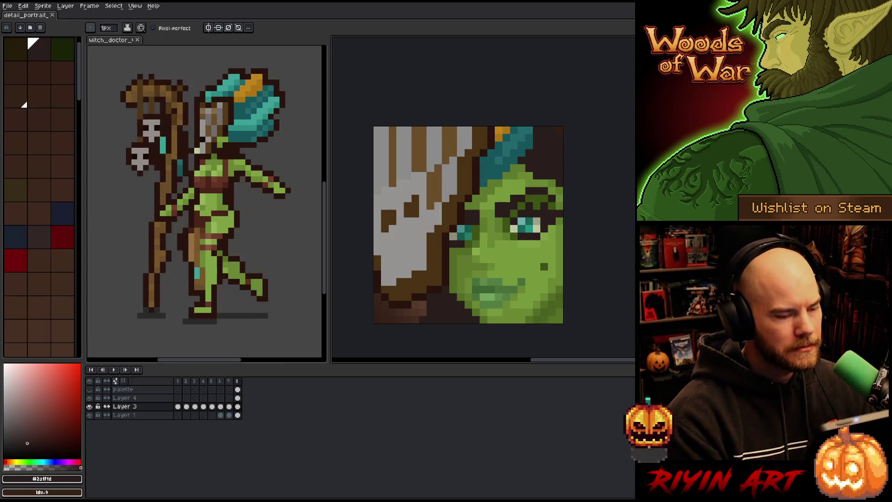
Touch up the face alternating light and dark skin greens, ending on #77983a, and save
left_click(511, 251, "alt")
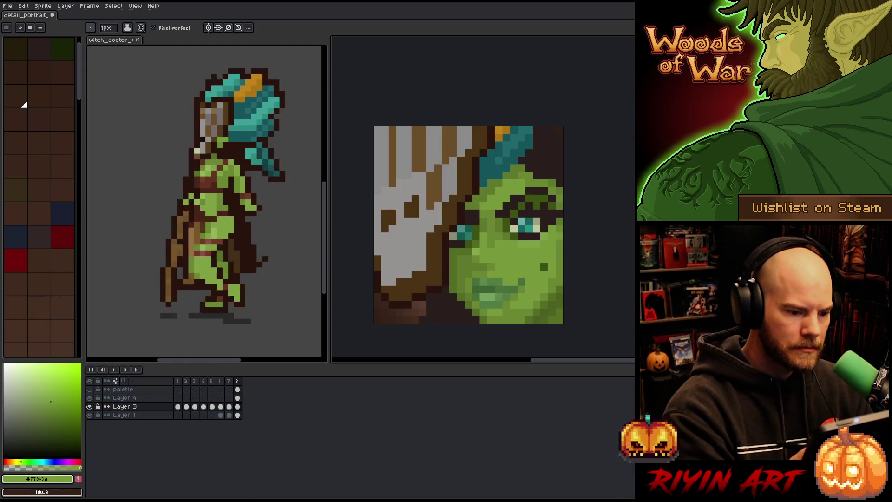
left_click(529, 176, "alt")
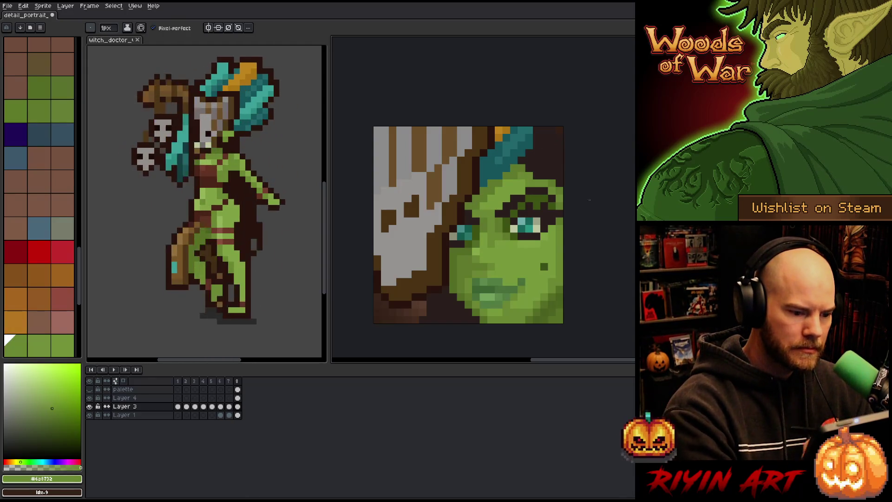
left_click(484, 213, "alt")
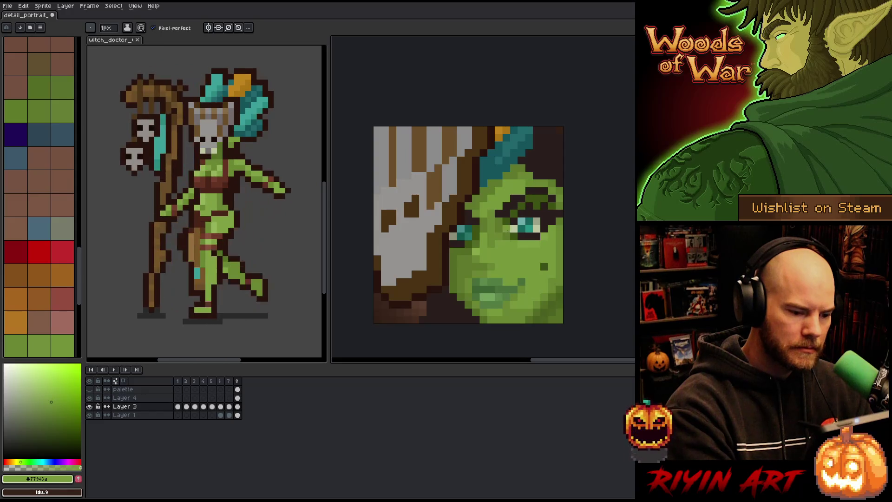
left_click(506, 229, "alt")
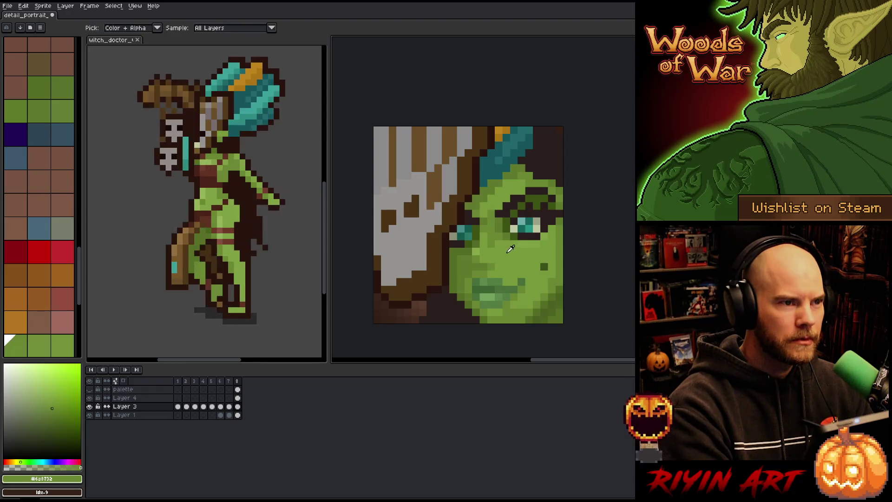
left_click(490, 240, "alt")
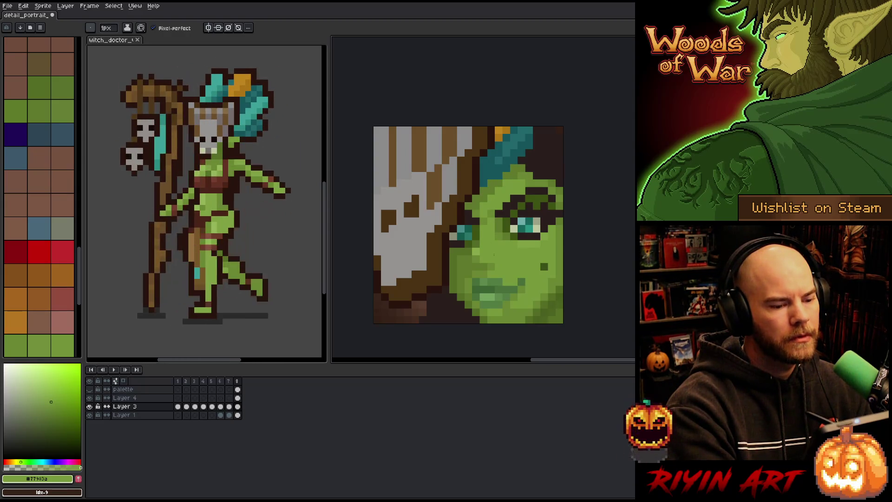
left_click(498, 222, "alt")
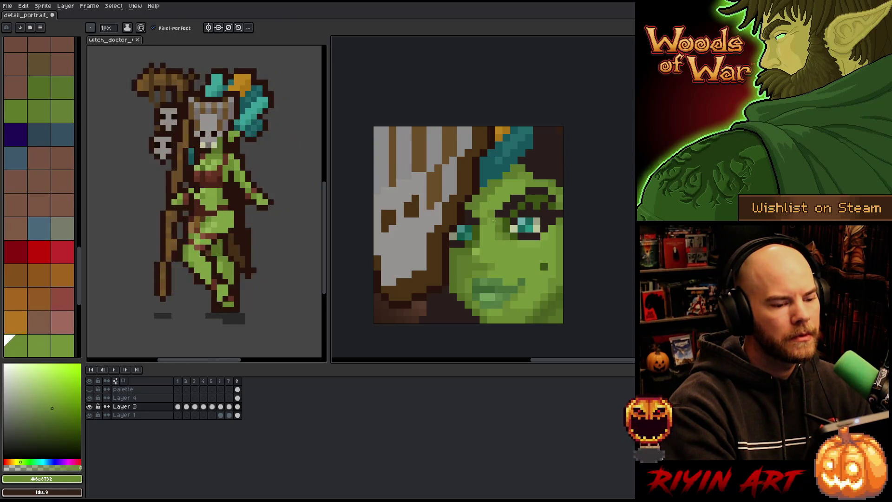
left_click(504, 206, "alt")
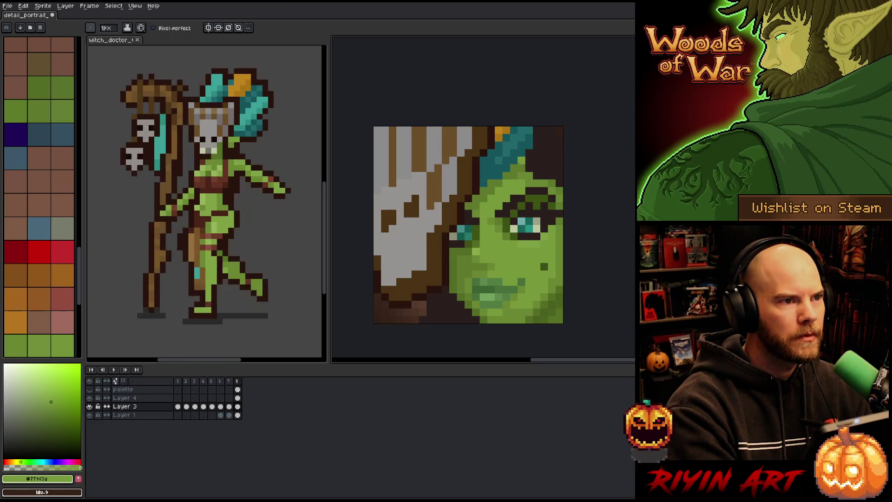
key("ctrl+s")
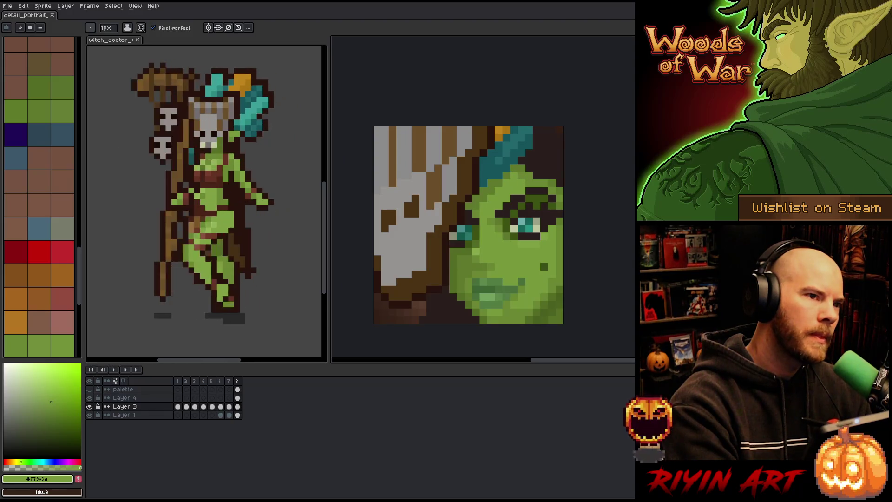
Sample a brighter face green and paint light highlight pixels on the cheek
key("i")
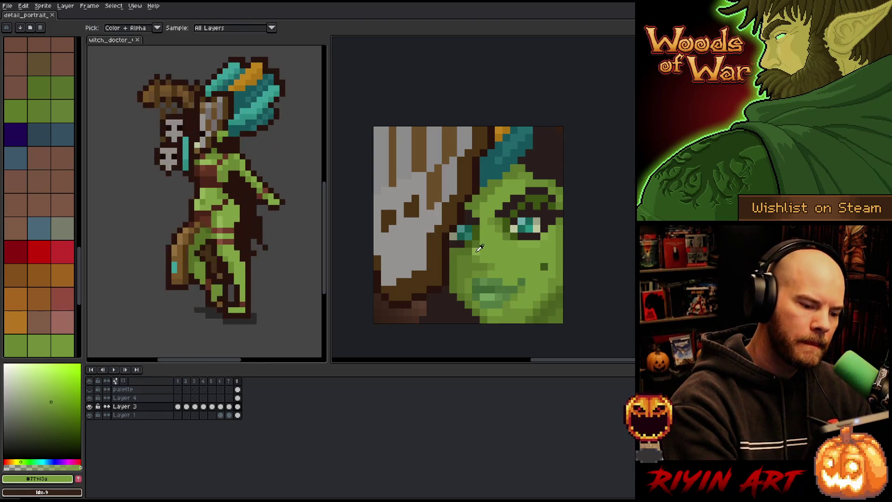
left_click(480, 247)
key("b")
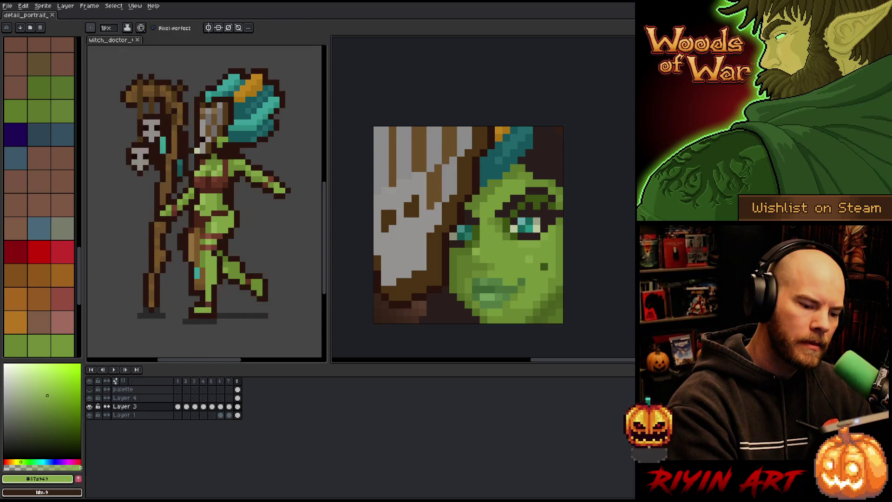
left_click(529, 251)
left_click(529, 250, "alt")
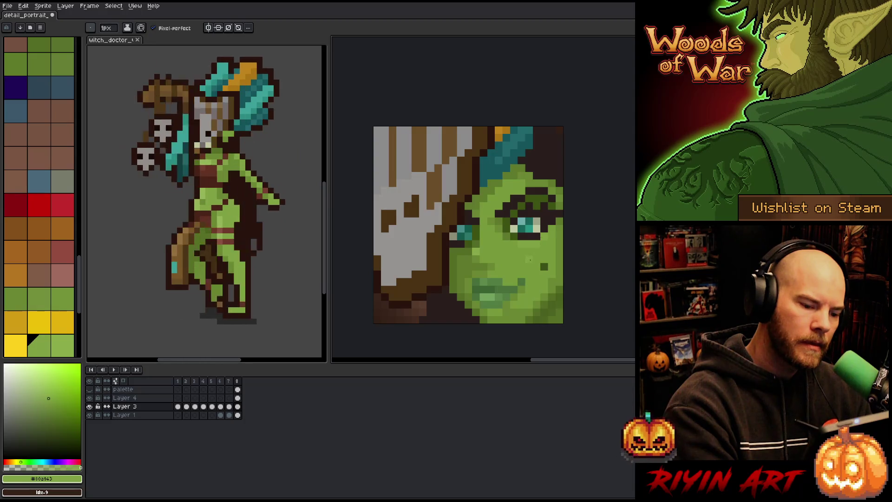
left_click(531, 251, "alt")
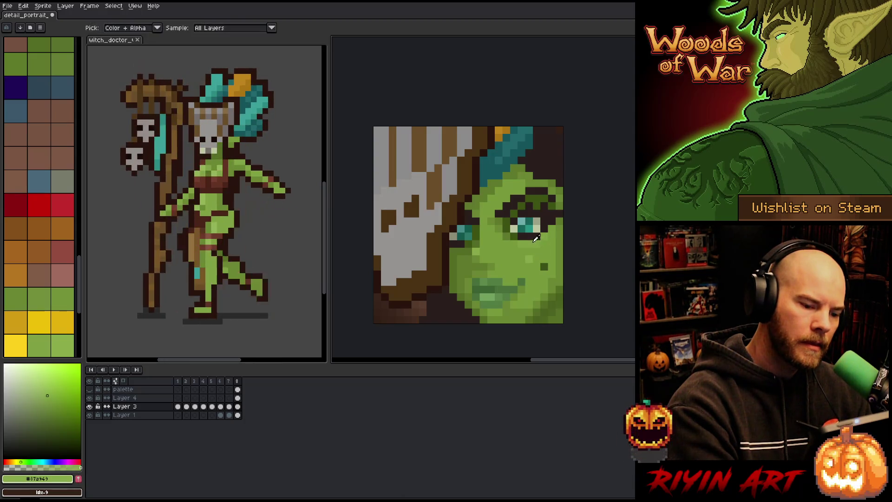
left_click(538, 255, "alt")
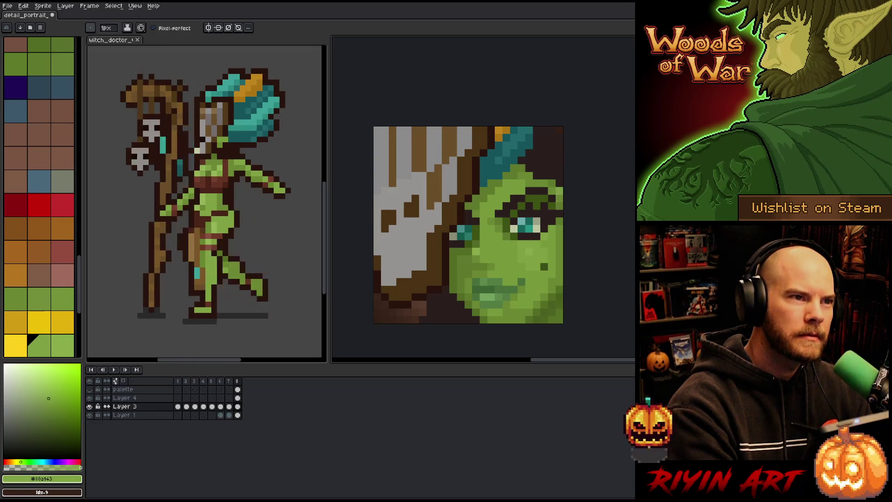
Re-sample the mid and lighter face greens to keep refining the skin shading
key("i")
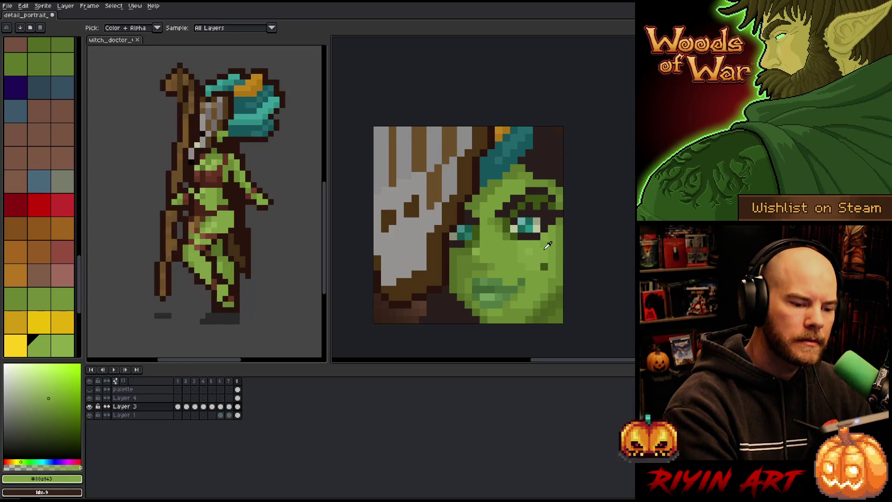
left_click(549, 238, "alt")
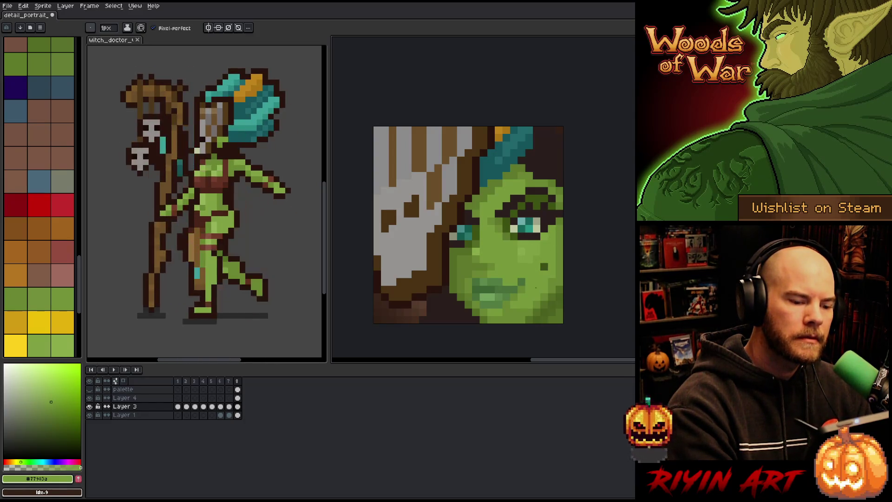
left_click(521, 236, "alt")
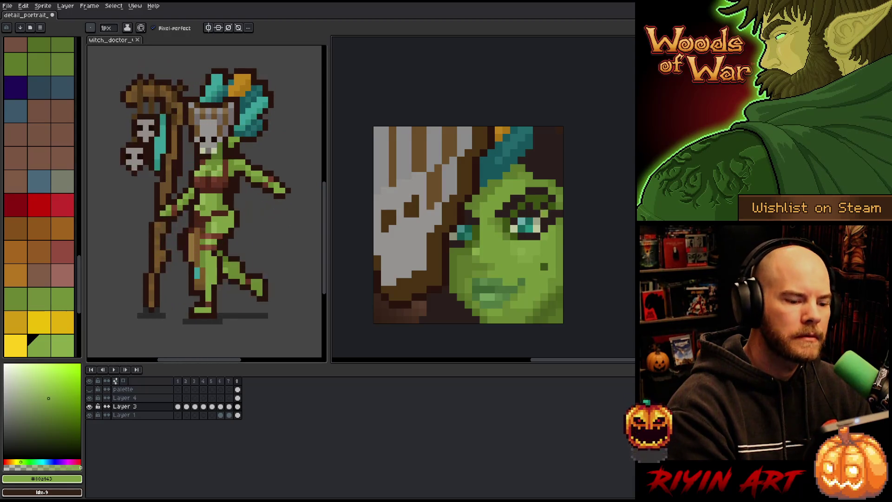
key("i")
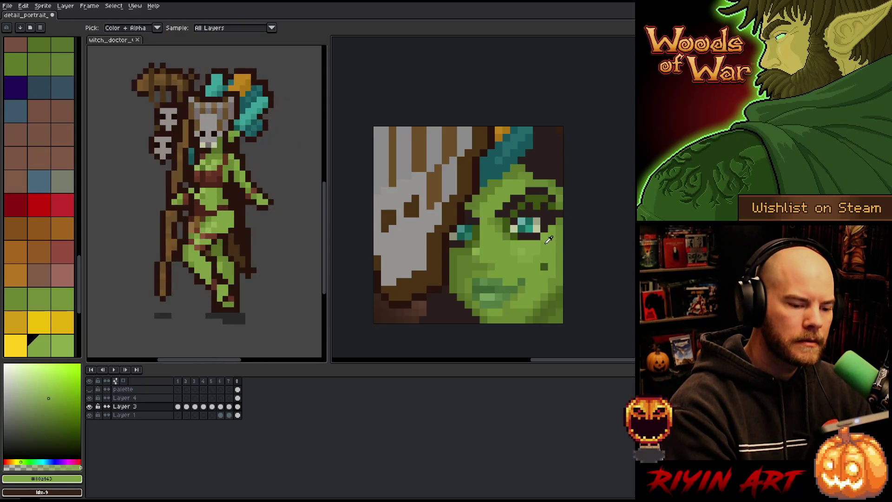
left_click(537, 242)
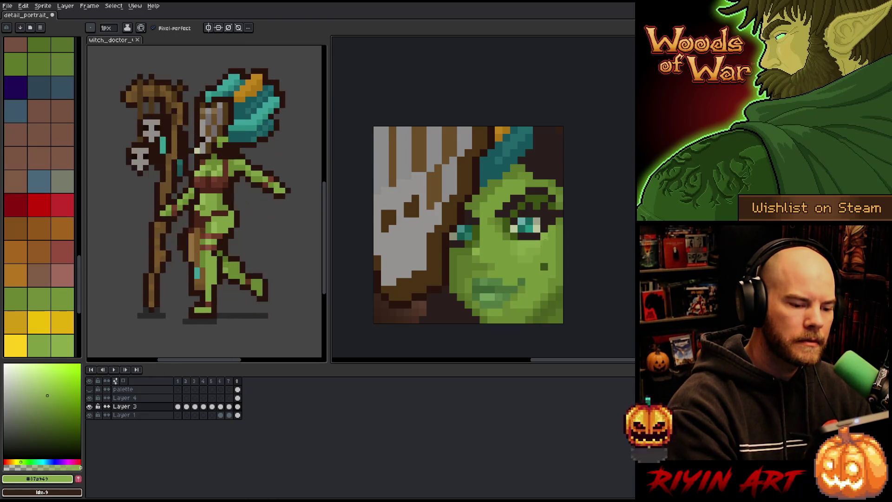
left_click(539, 246, "alt")
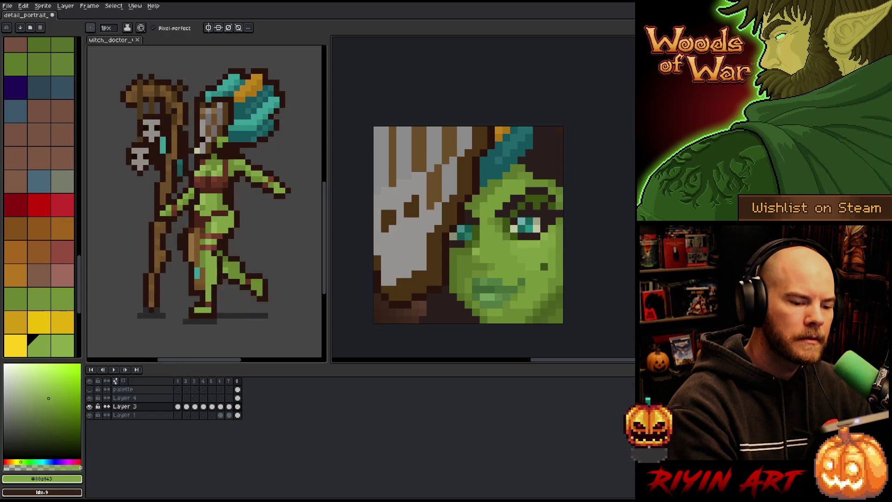
Alt-sample the mid and light face greens again, then pick a lighter skin green
key("alt")
left_click(555, 254, "alt")
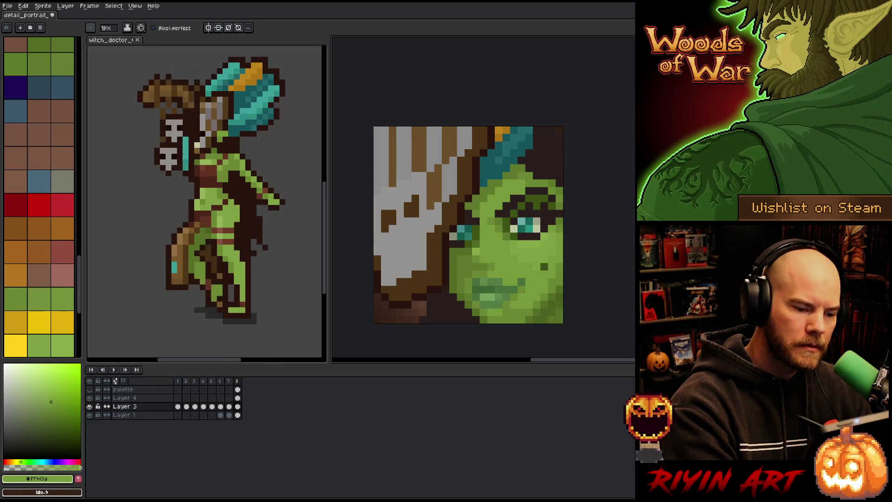
key("alt")
left_click(526, 252, "alt")
left_click(526, 253)
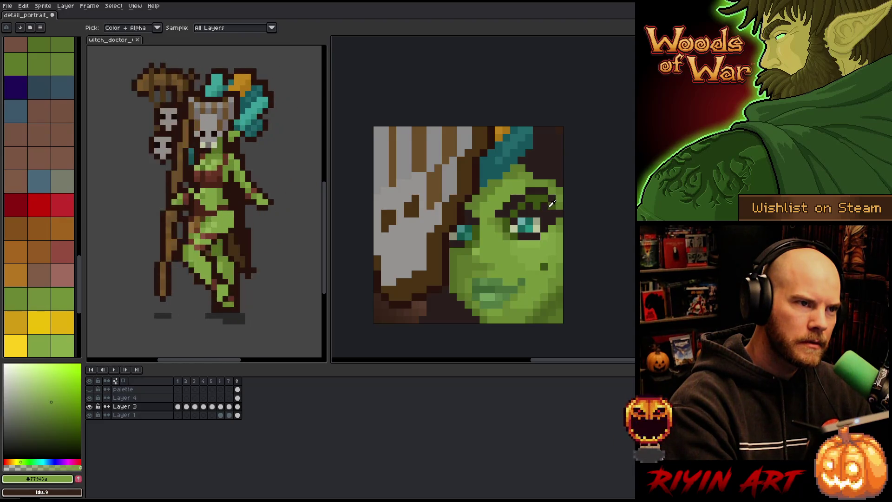
left_click(546, 232, "alt")
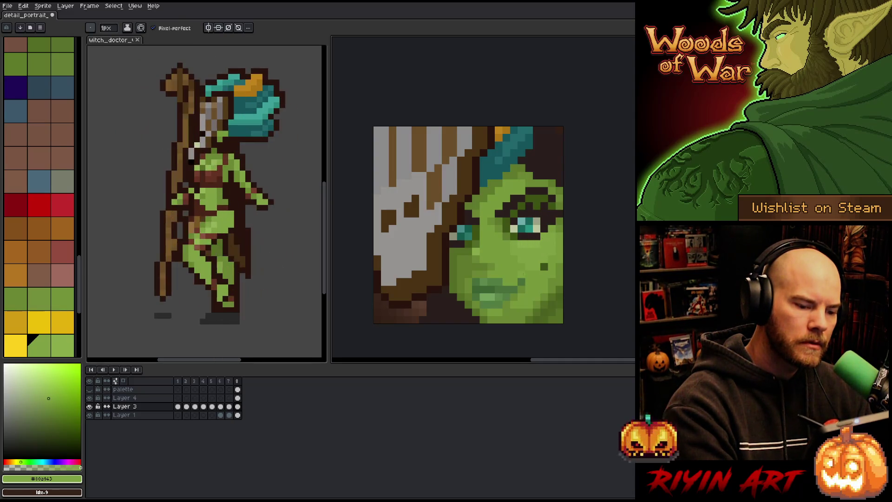
left_click(552, 213, "alt")
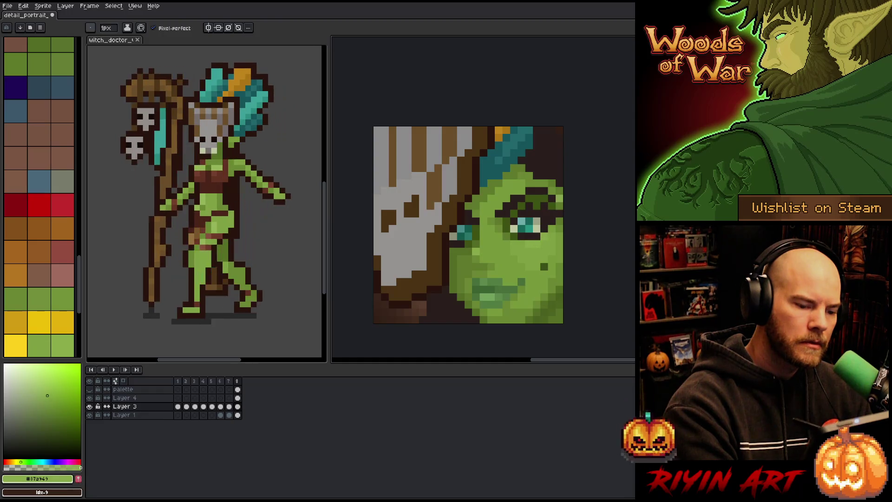
left_click(557, 257, "alt")
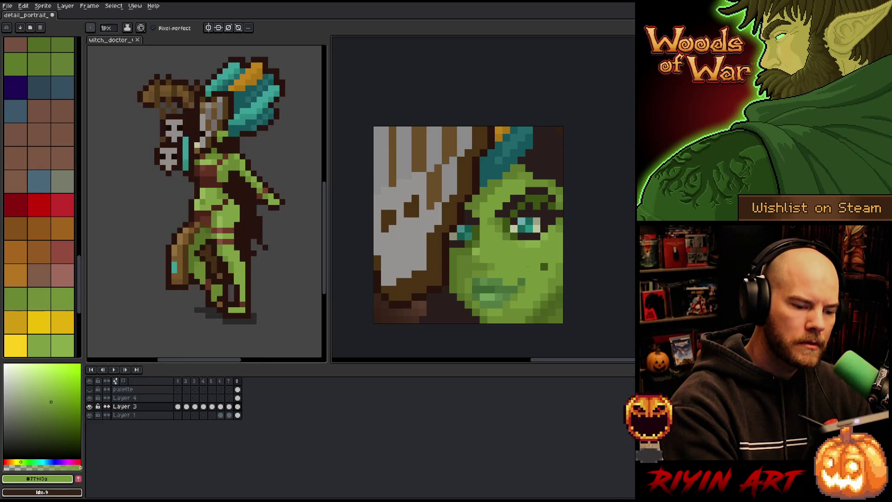
left_click(530, 255, "alt")
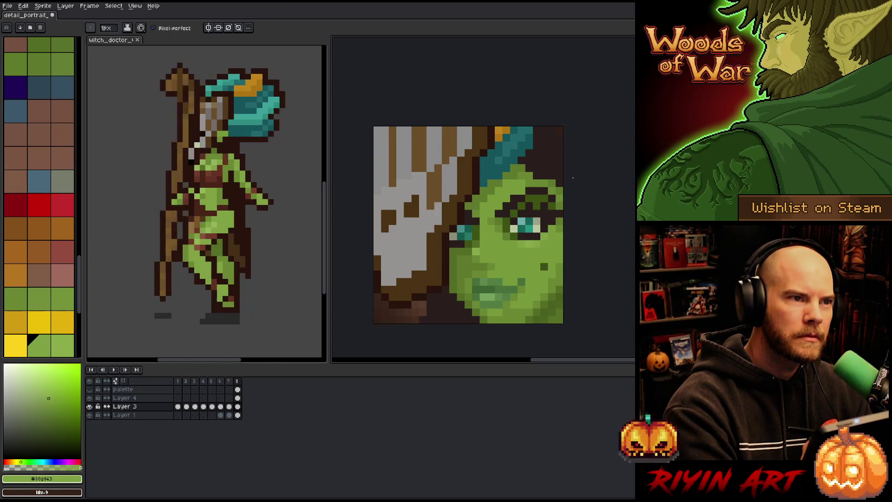
left_click(550, 210, "alt")
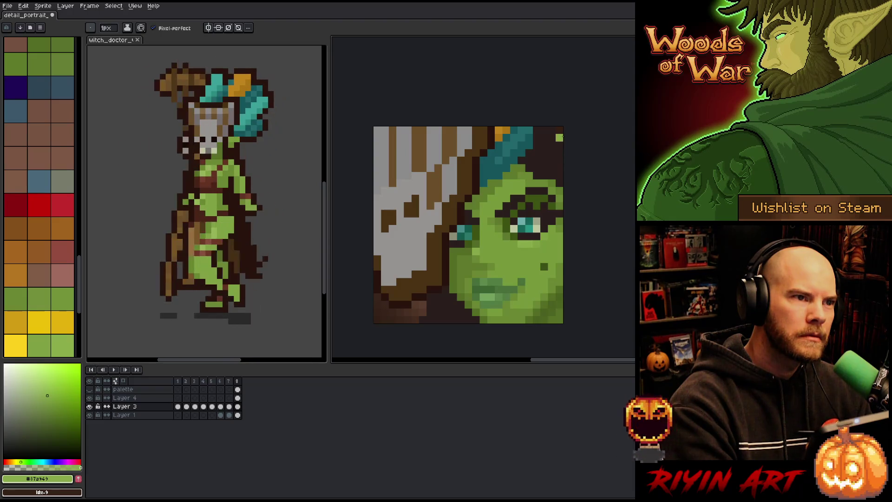
left_click(539, 242, "alt")
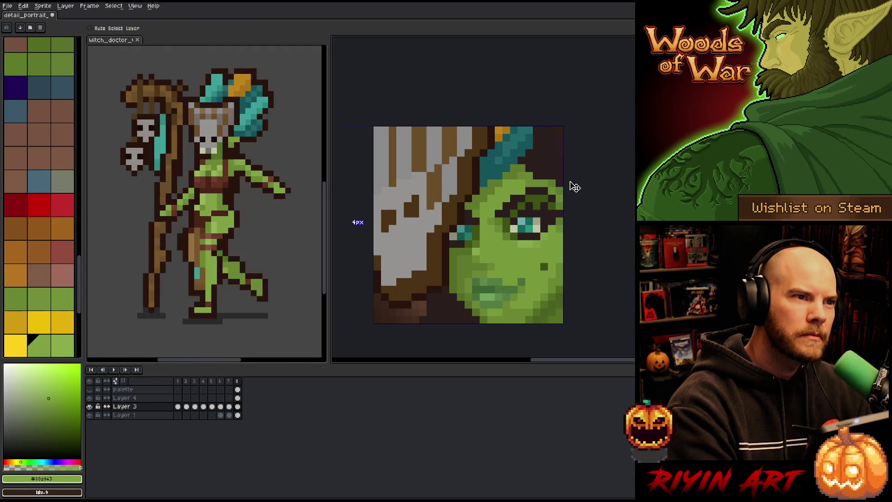
left_click(522, 283, "alt")
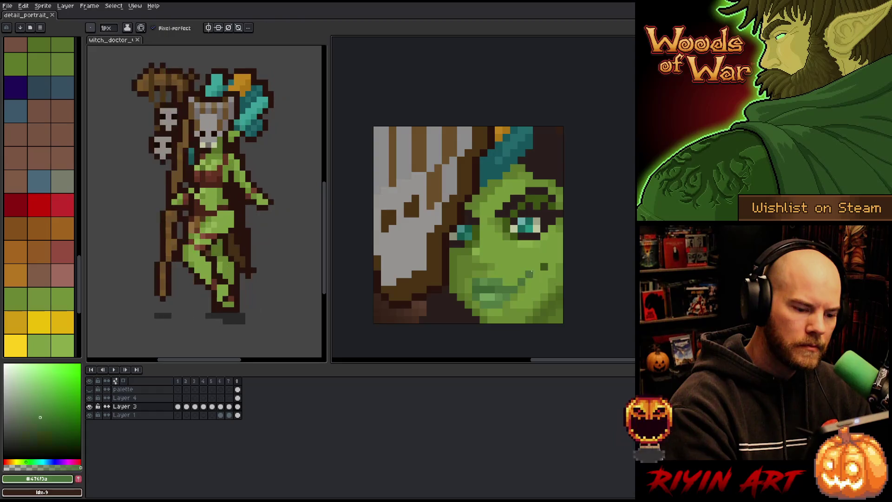
left_click(529, 266)
key("ctrl+z")
left_click(529, 266, "alt")
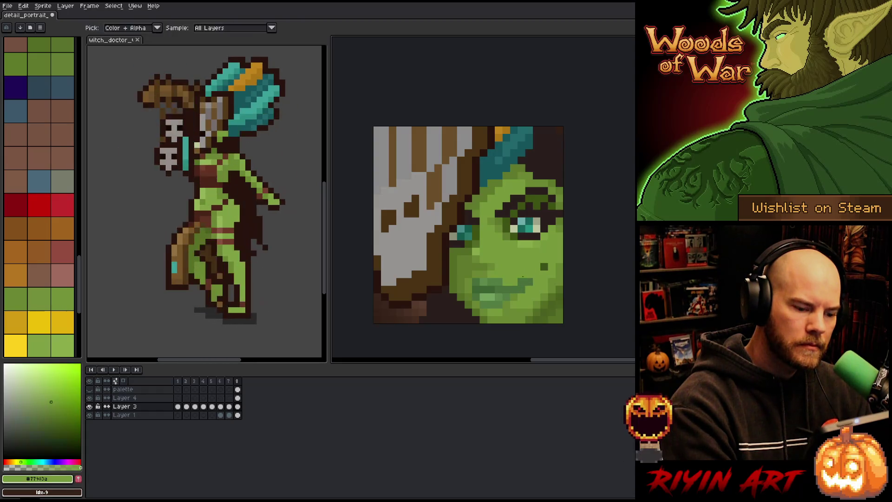
left_click(236, 397)
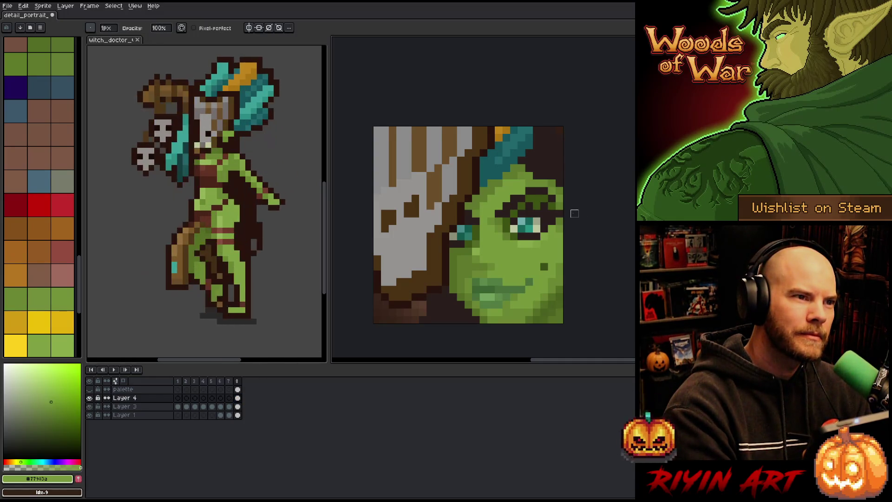
key("alt")
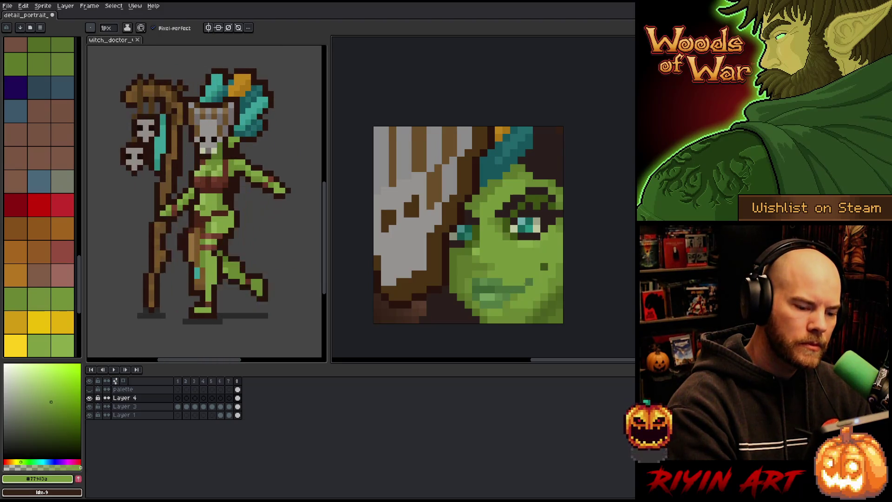
left_click(534, 276, "alt")
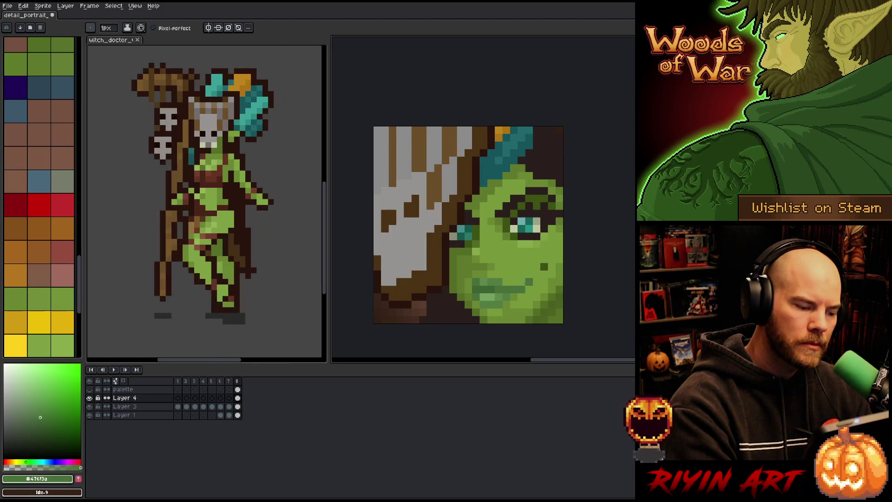
key("Down")
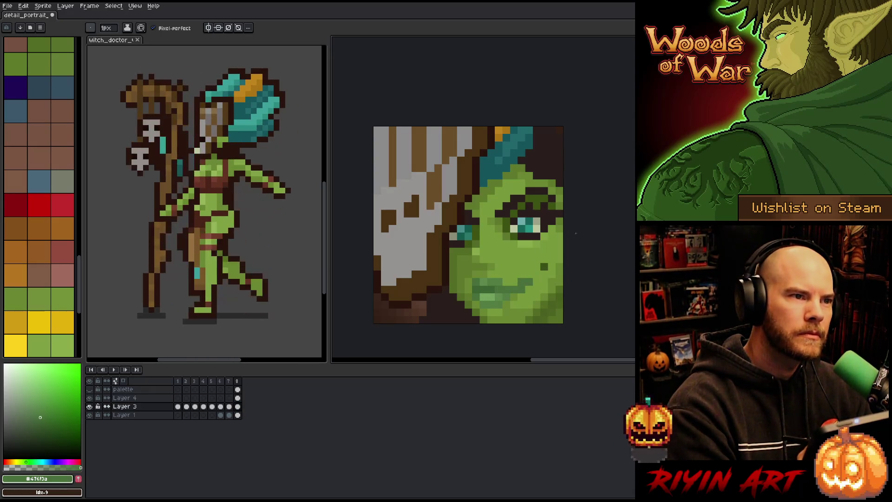
Extend the cheek's dark green shadow diagonal and darken a pixel on the lips
left_click(537, 274)
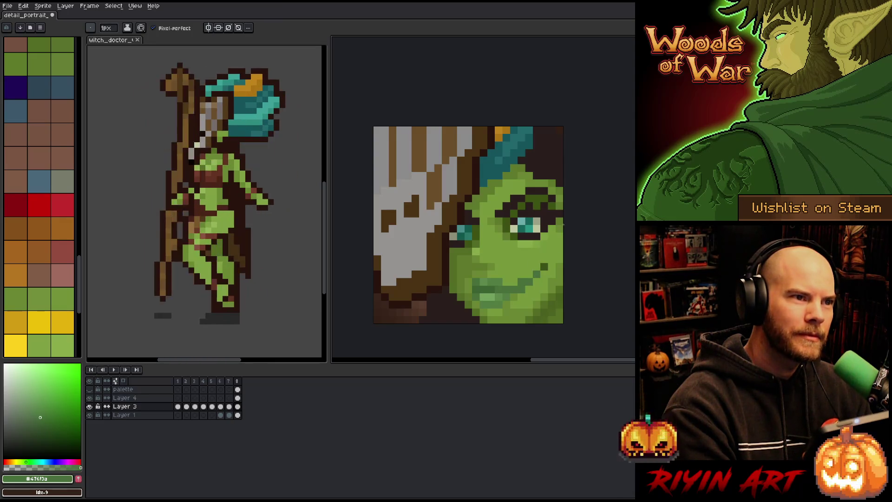
left_click(537, 250)
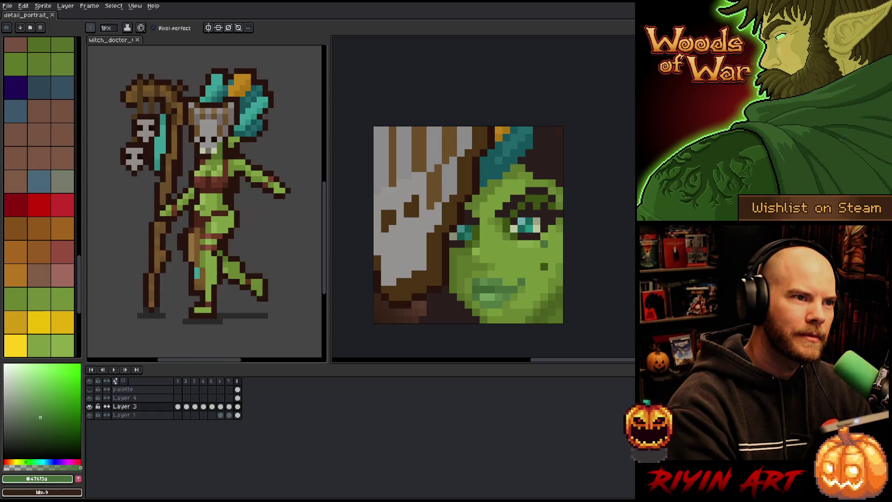
right_click(543, 243)
key("Escape")
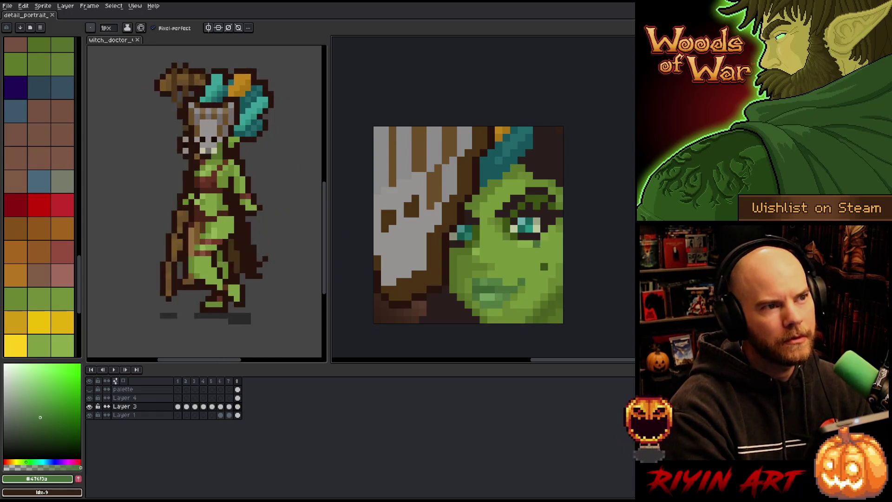
left_click(472, 289)
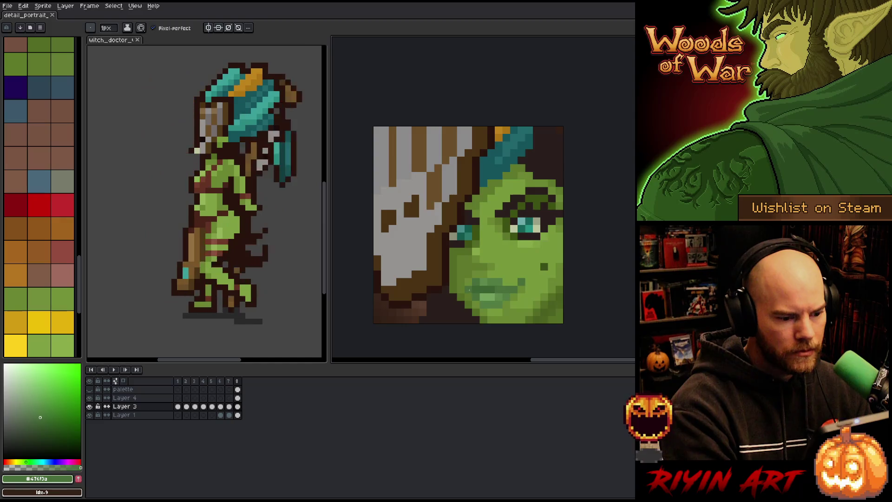
right_click(583, 243)
key("ctrl+z")
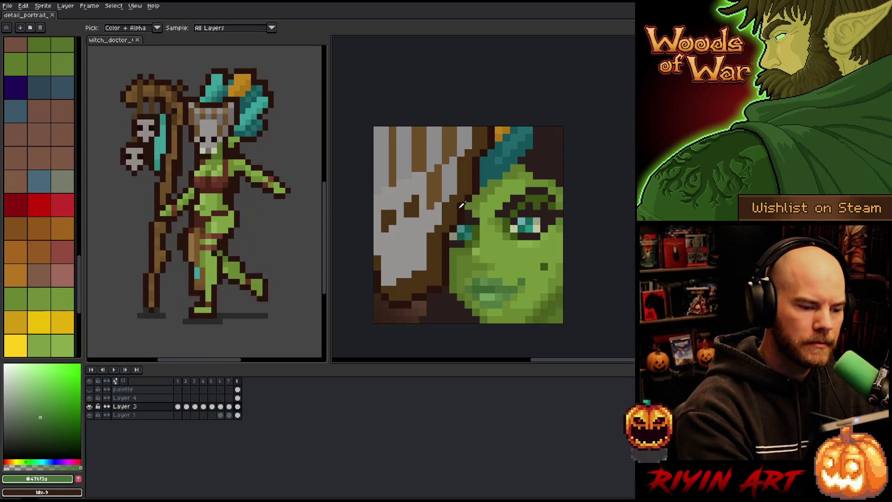
Paint a dark brown pixel on the grey bone, then sample medium brown and light grey
left_click(461, 186, "alt")
left_click(415, 210)
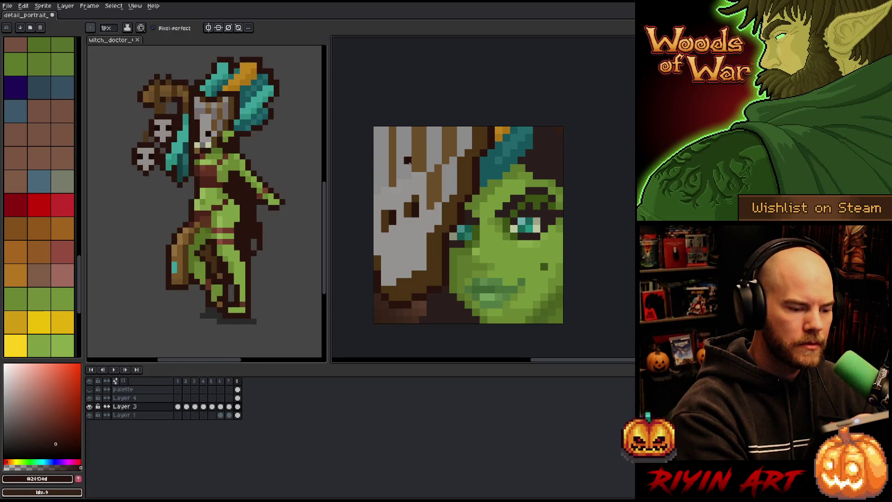
left_click(385, 230, "alt")
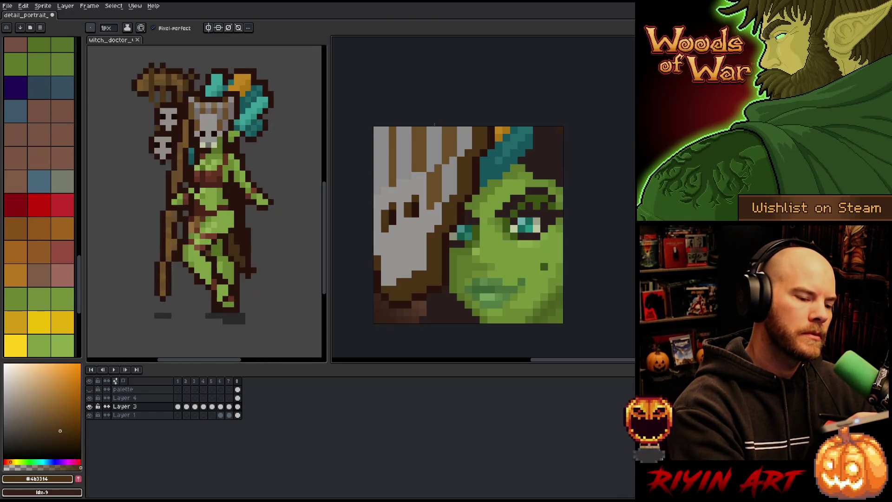
left_click(433, 133, "alt")
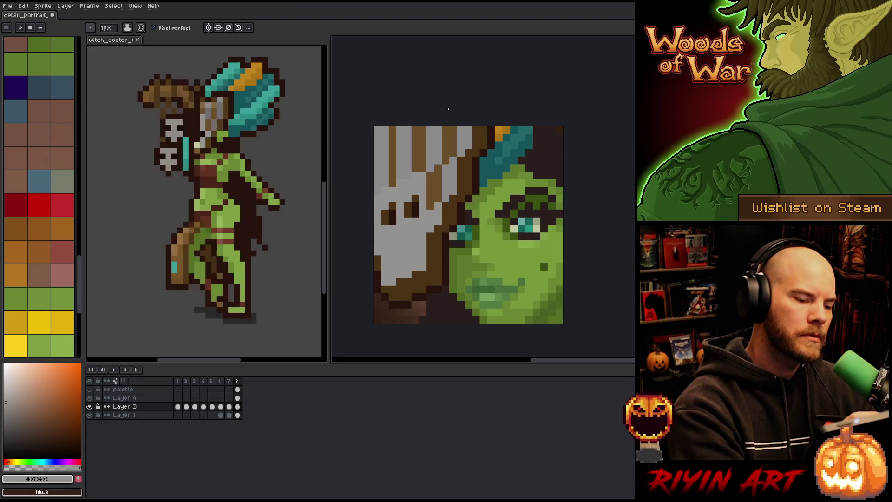
Nudge a small block on the portrait's left edge and repaint its pinkish-brown edge pixels grey
key("m")
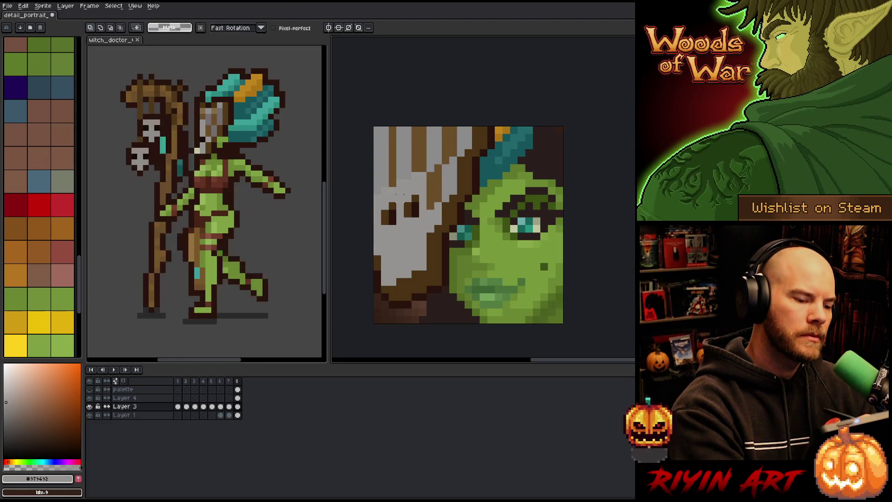
mouse_move(405, 192)
left_mouse_down()
mouse_move(372, 233)
mouse_move(397, 214)
left_mouse_up()
left_click(393, 228)
key("alt")
left_click(393, 198)
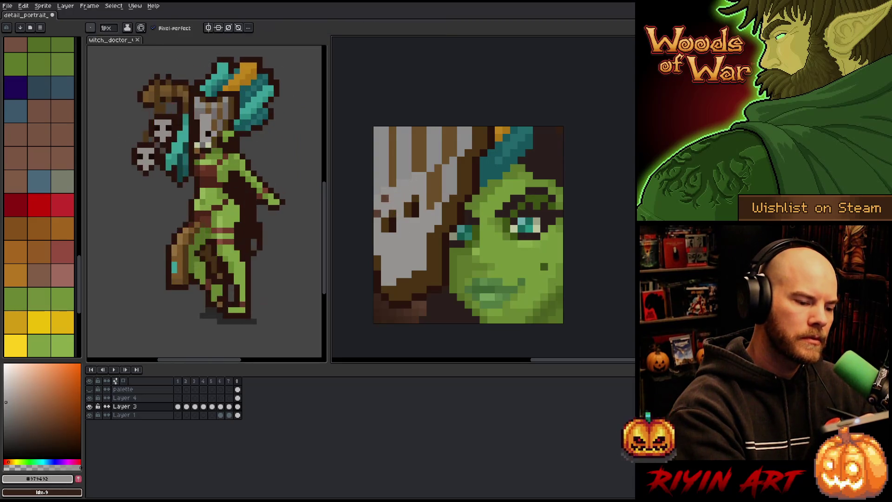
left_click(385, 198)
left_click(377, 213)
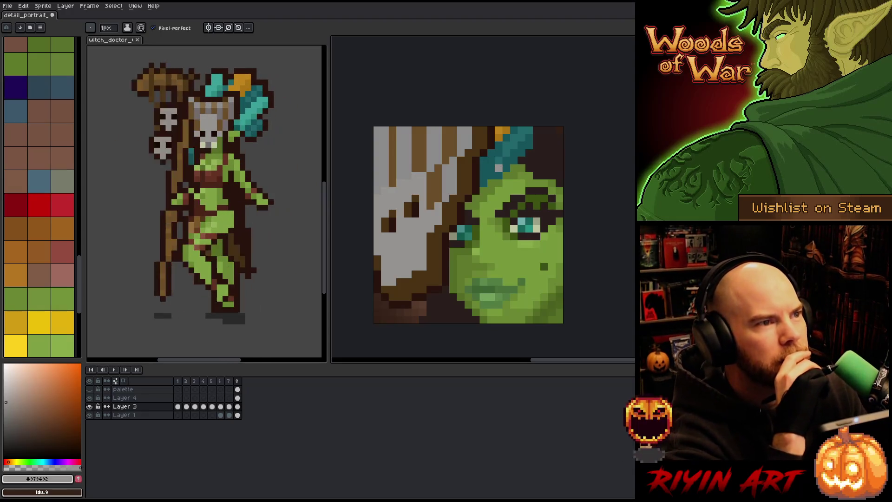
left_click(414, 206, "alt")
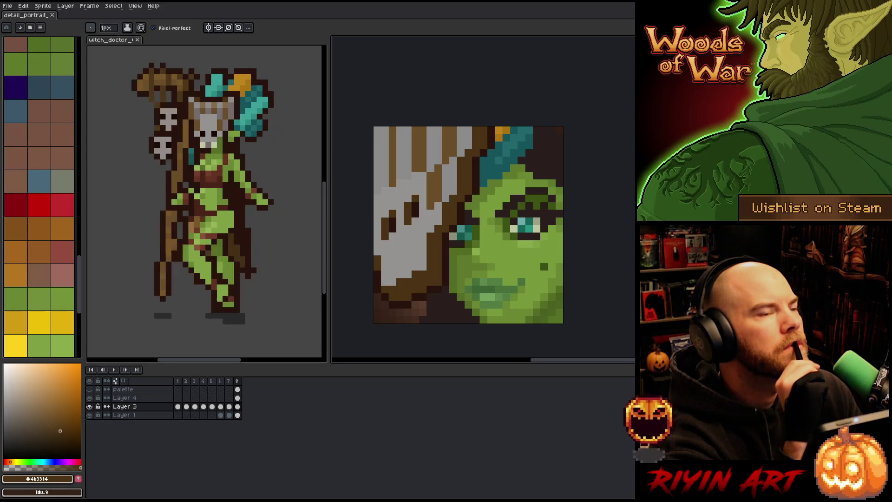
Fill the dark area at the hair's upper right with dark teal
left_click(538, 133, "alt")
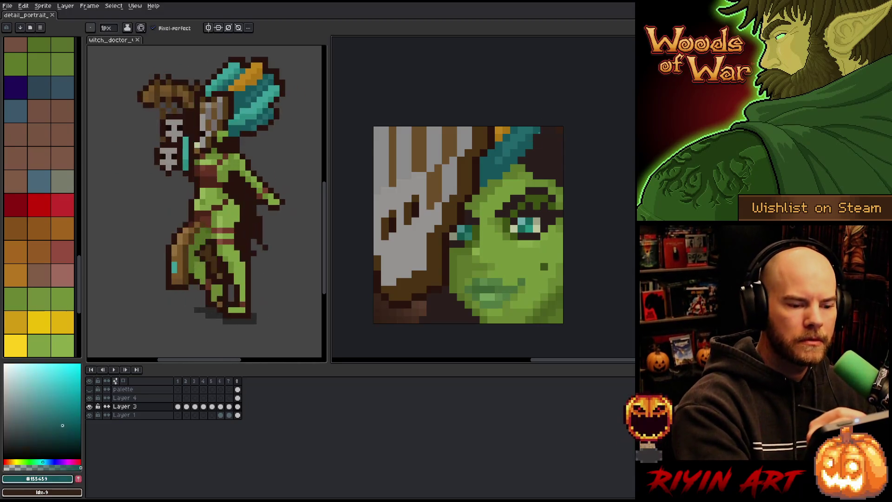
left_click(544, 130)
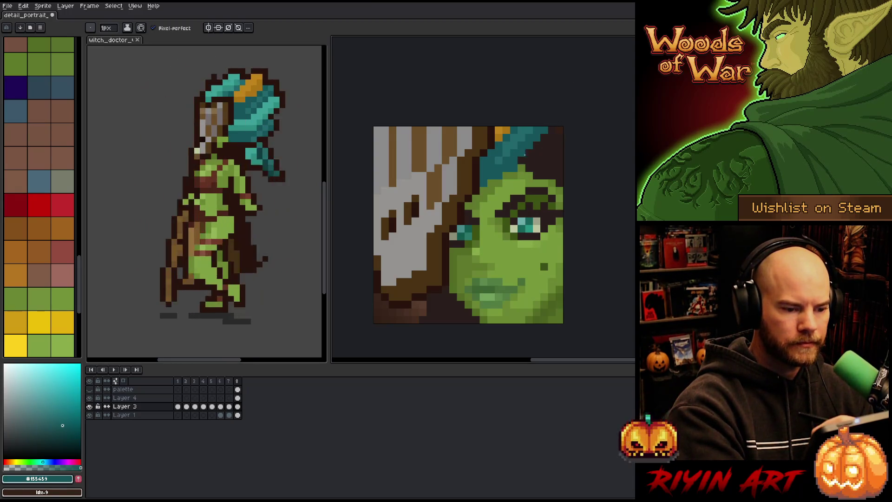
mouse_move(524, 155)
left_mouse_down()
mouse_move(544, 138)
mouse_move(555, 146)
mouse_move(546, 138)
mouse_move(559, 128)
left_mouse_up()
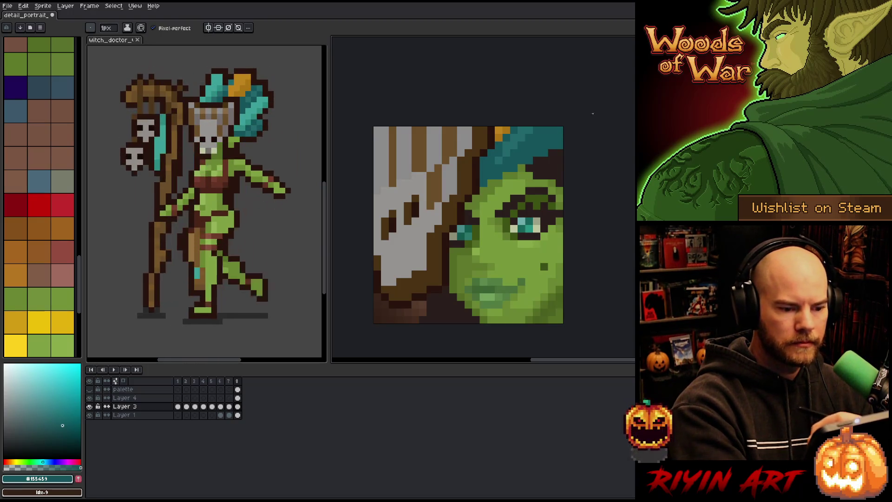
Sample the teal, orange and green skin tones, then pick dark brown #2a1f1d
left_click(521, 135, "alt")
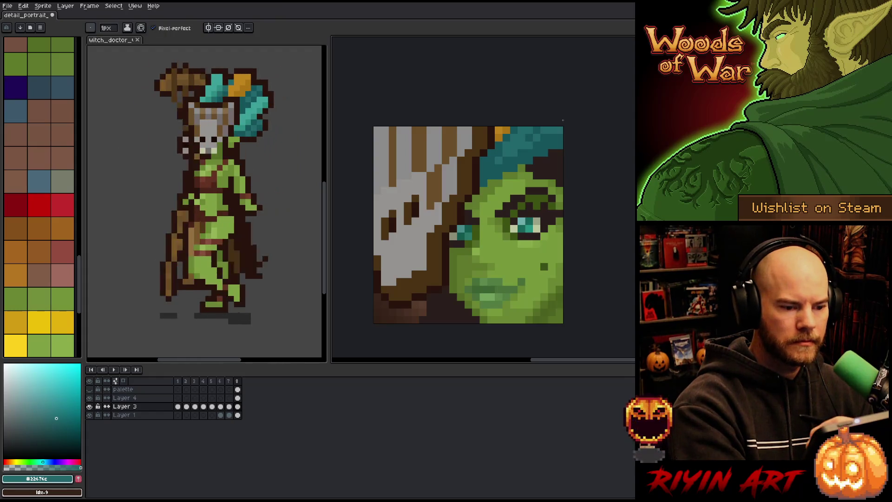
left_click(507, 155, "alt")
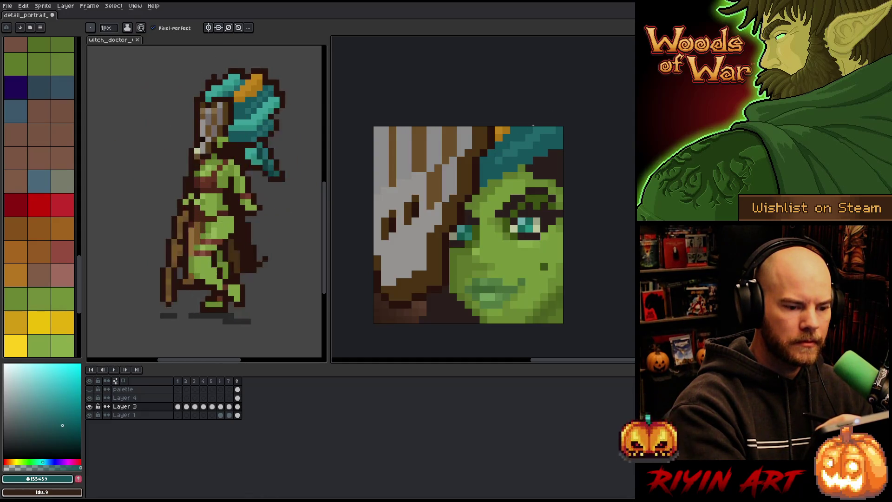
left_click(510, 131, "alt")
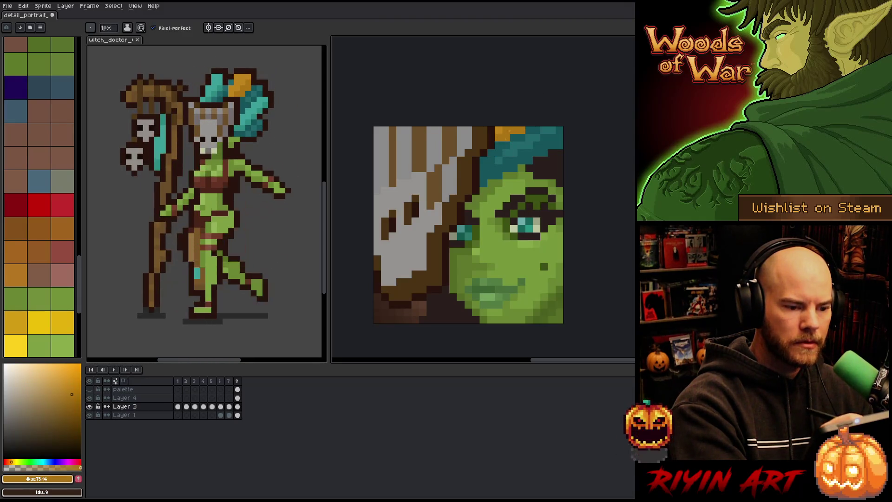
left_click(510, 144, "alt")
left_click(520, 130, "alt")
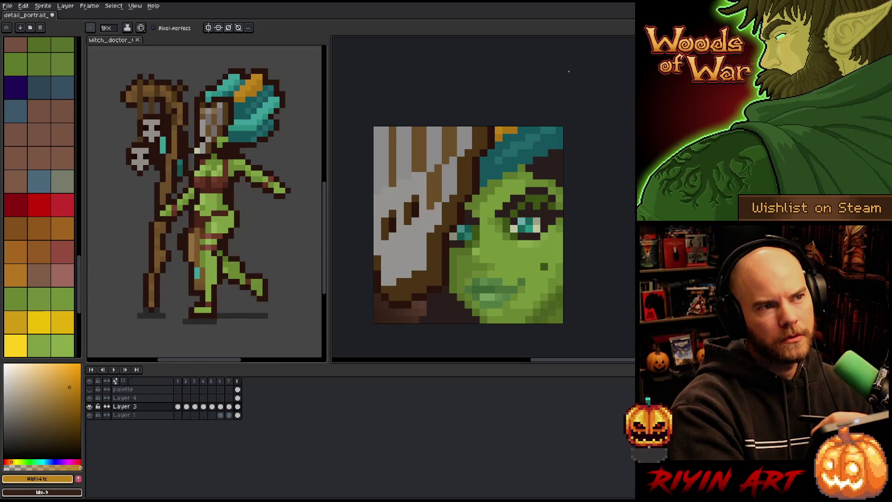
left_click(517, 168, "alt")
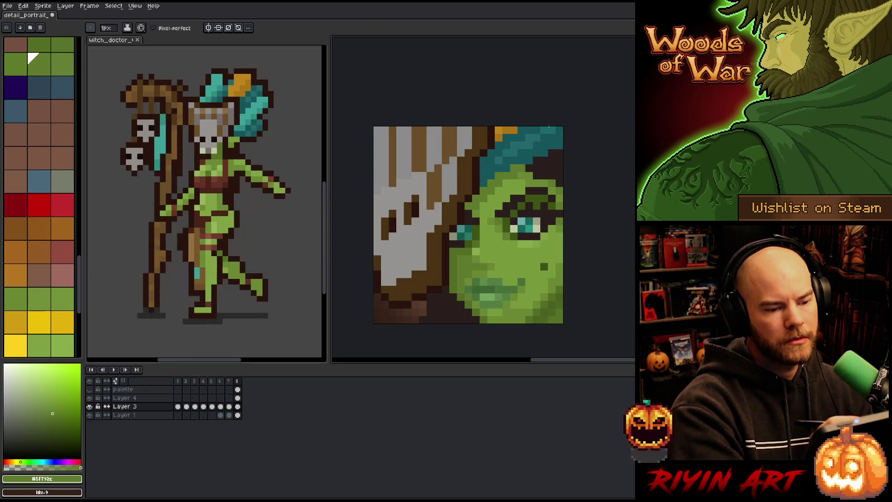
left_click(529, 177, "alt")
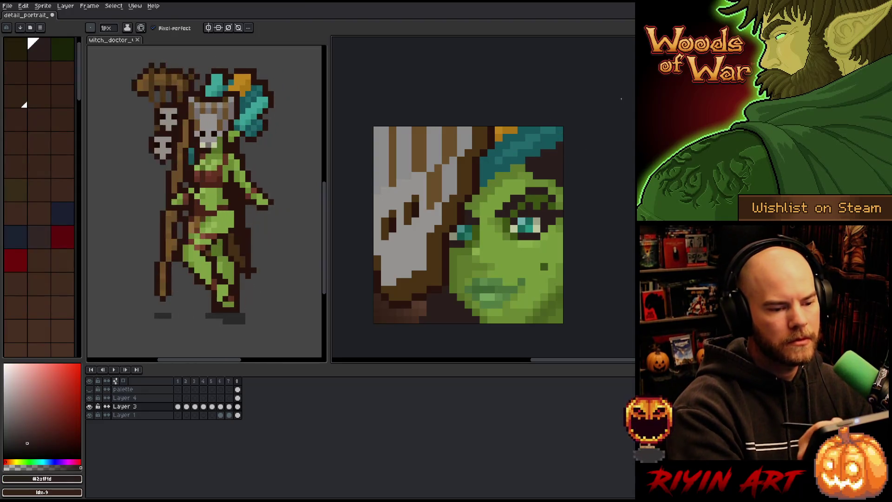
Save the portrait in its current state
key("ctrl+s")
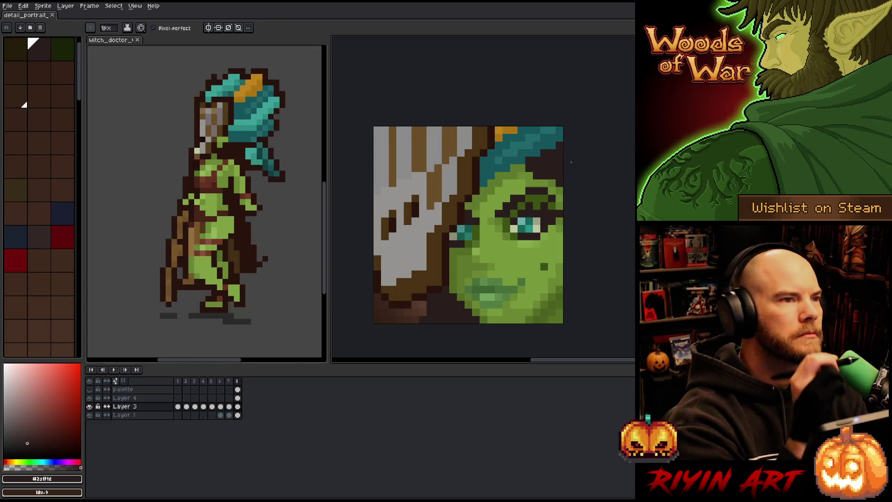
right_click(429, 227)
key("Escape")
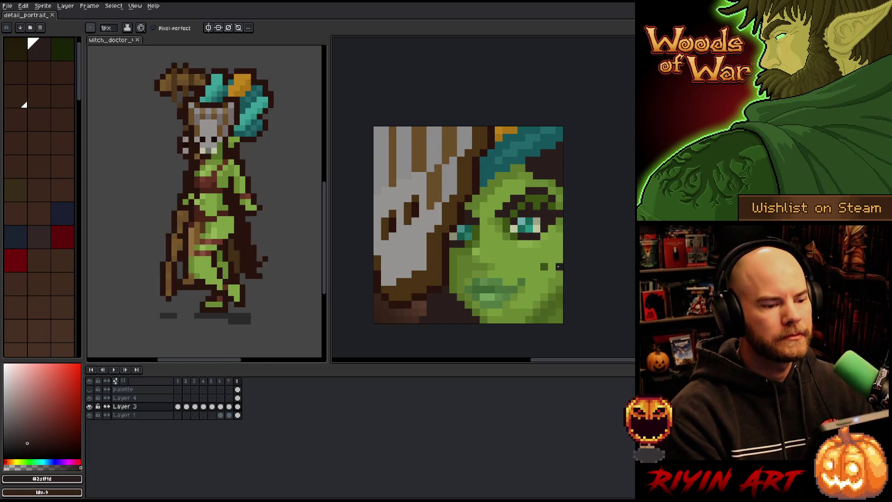
Recentre the view on the face, sample its dark green, and save the portrait
scroll(481, 260, "down", 2)
mouse_move(463, 275)
left_mouse_down()
mouse_move(458, 232)
mouse_move(463, 253)
left_mouse_up()
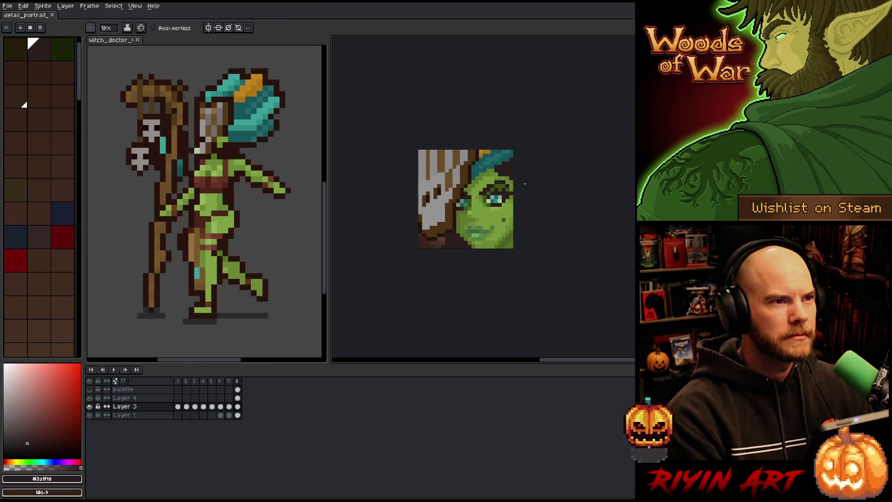
scroll(525, 184, "up", 1)
scroll(515, 244, "down", 1)
scroll(470, 264, "up", 1)
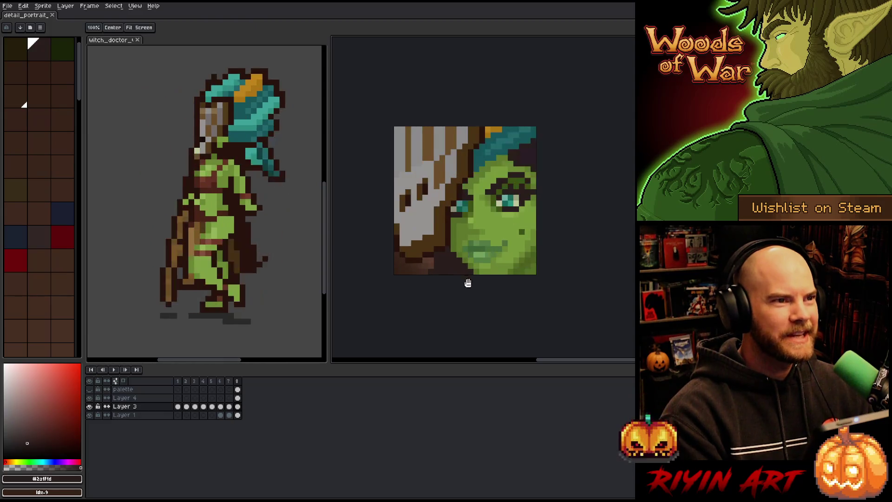
left_click_drag(468, 281, 484, 259)
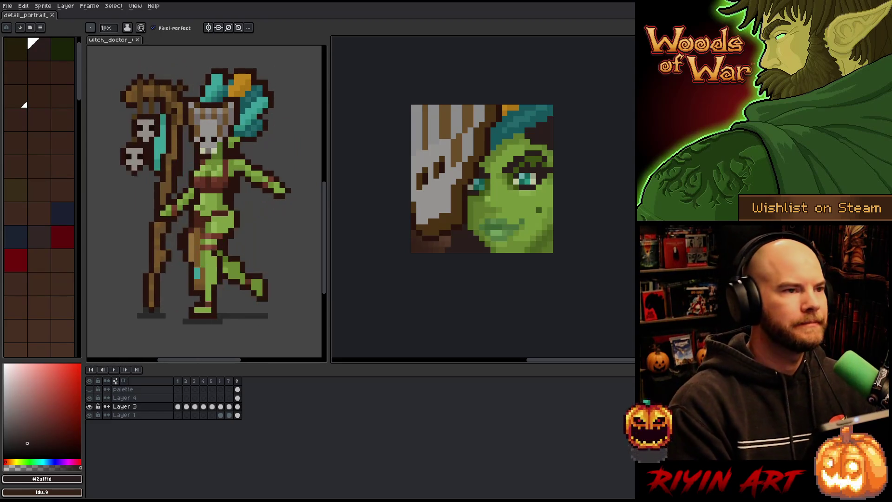
left_click_drag(484, 260, 470, 259)
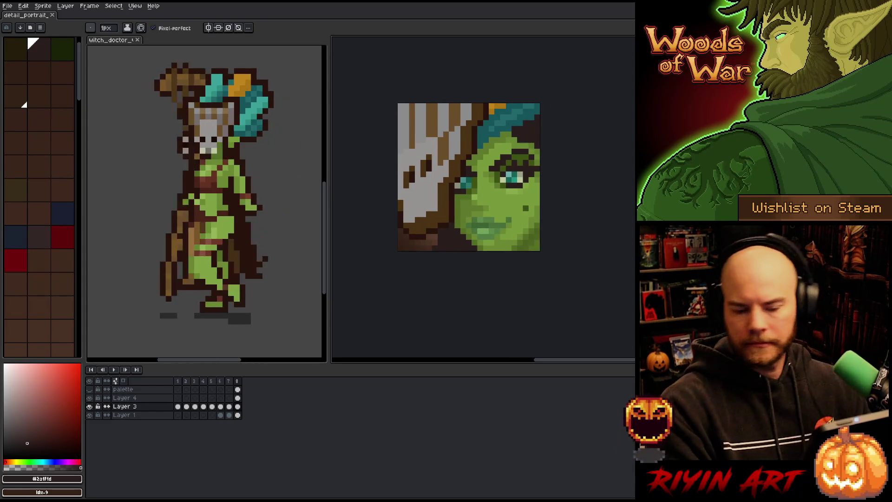
left_click(526, 242, "alt")
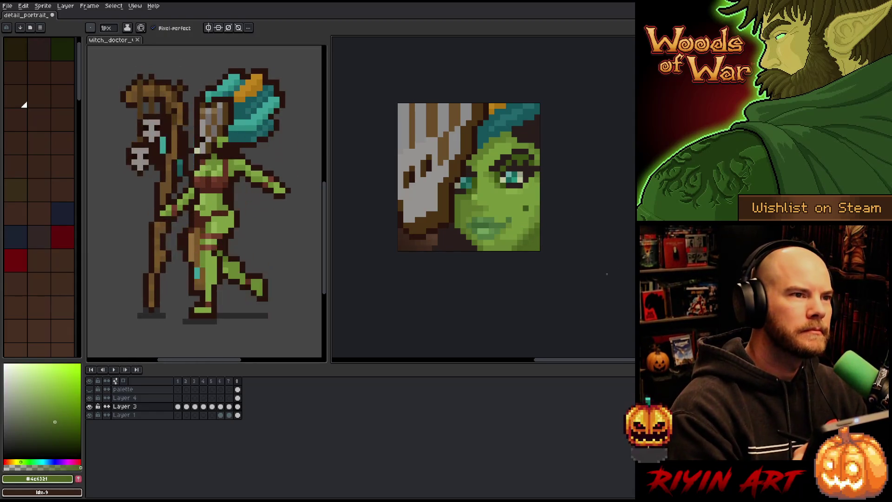
key("ctrl+s")
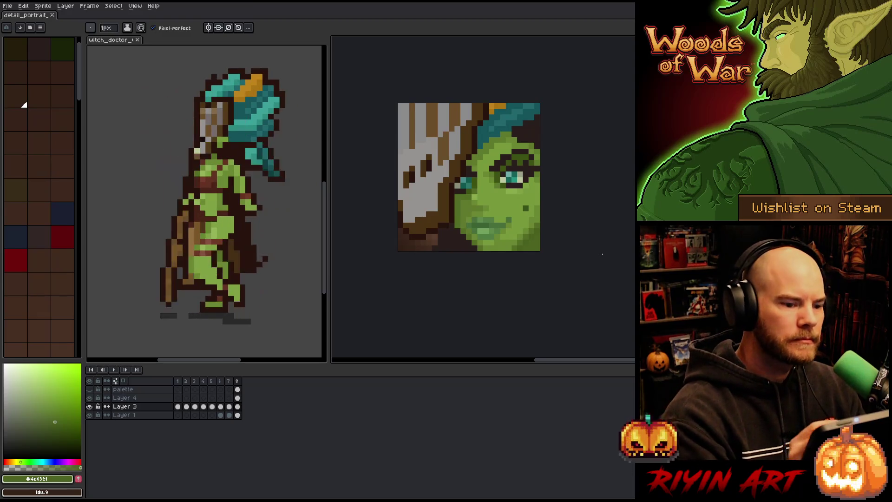
Remove the dark cheek spot and discard trial dark brown strokes along the face's left edge
left_click(538, 135, "alt")
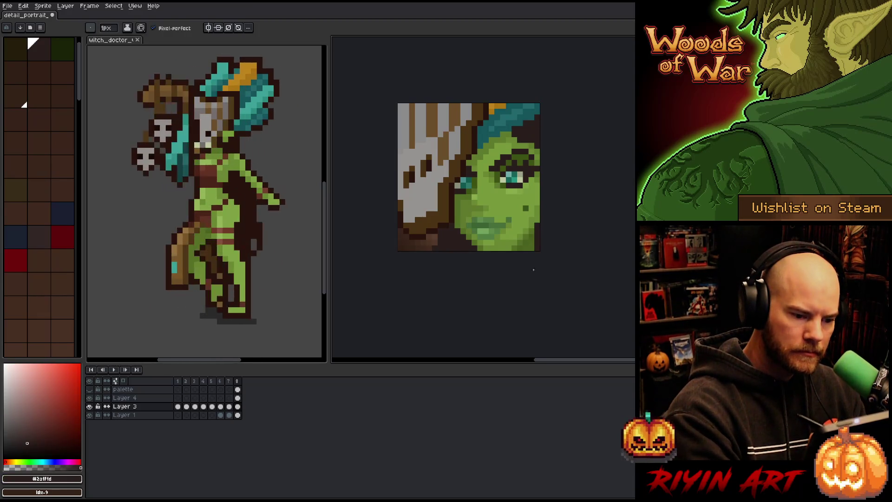
key("ctrl+z")
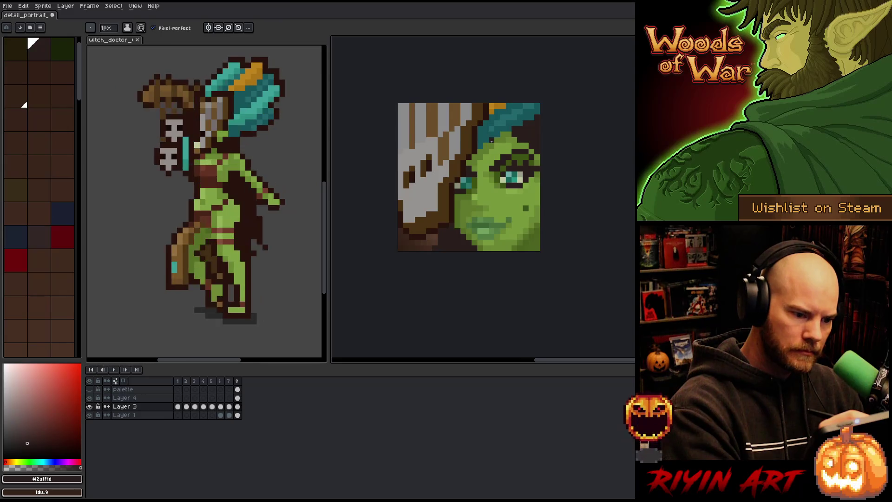
mouse_move(491, 141)
left_mouse_down()
mouse_move(487, 170)
mouse_move(497, 204)
left_mouse_up()
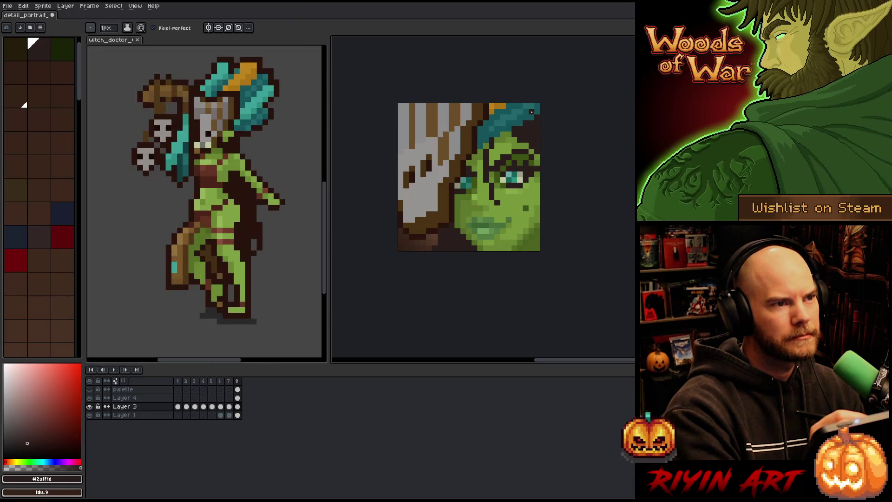
key("ctrl+z")
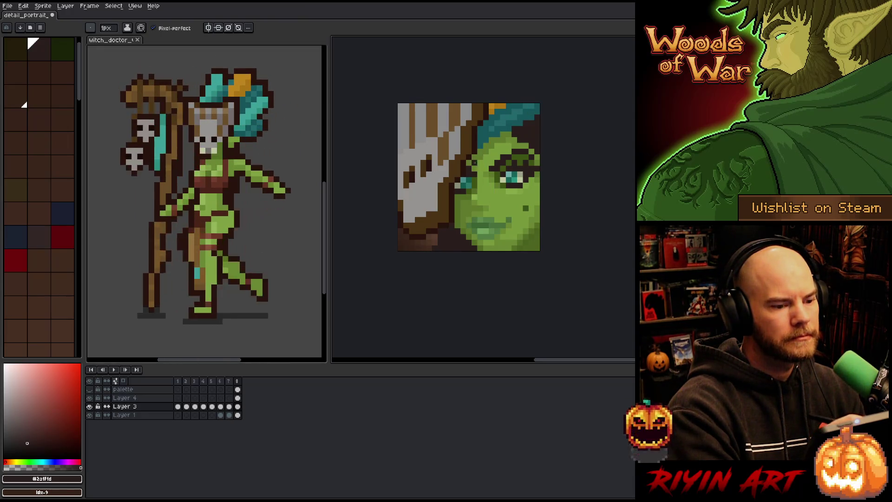
mouse_move(491, 144)
left_mouse_down()
mouse_move(465, 221)
mouse_move(485, 153)
mouse_move(473, 185)
left_mouse_up()
key("ctrl+z")
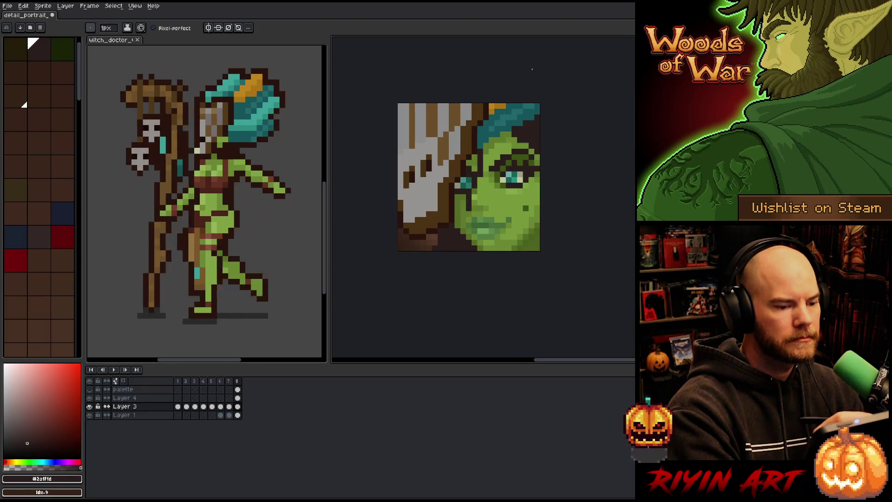
key("ctrl+z")
key("ctrl+z")
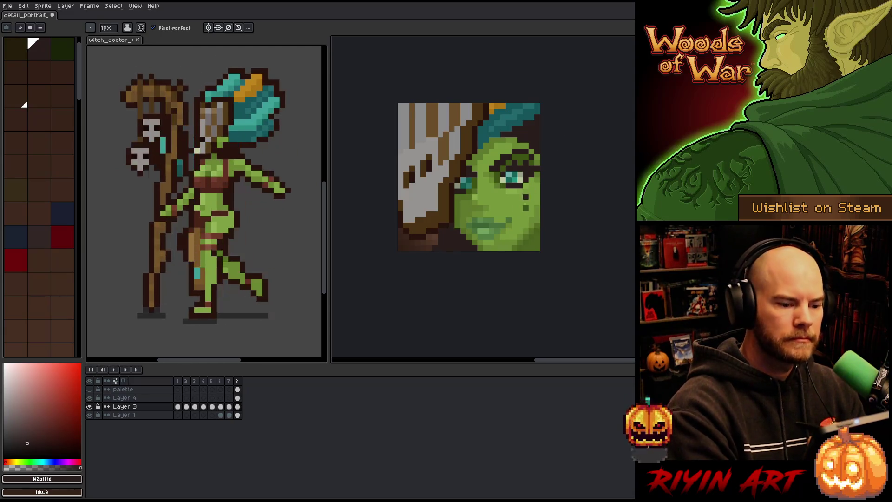
left_click(507, 235, "alt")
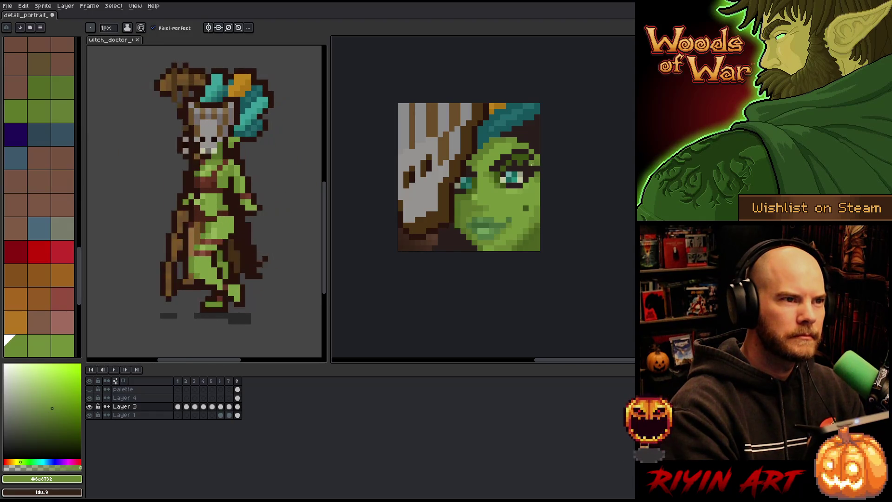
left_click(503, 232, "alt")
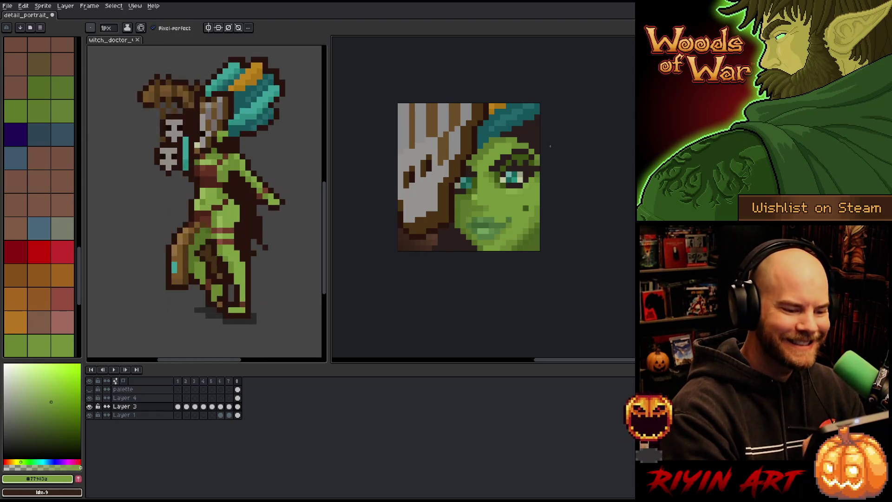
key("alt")
left_click(506, 246, "alt")
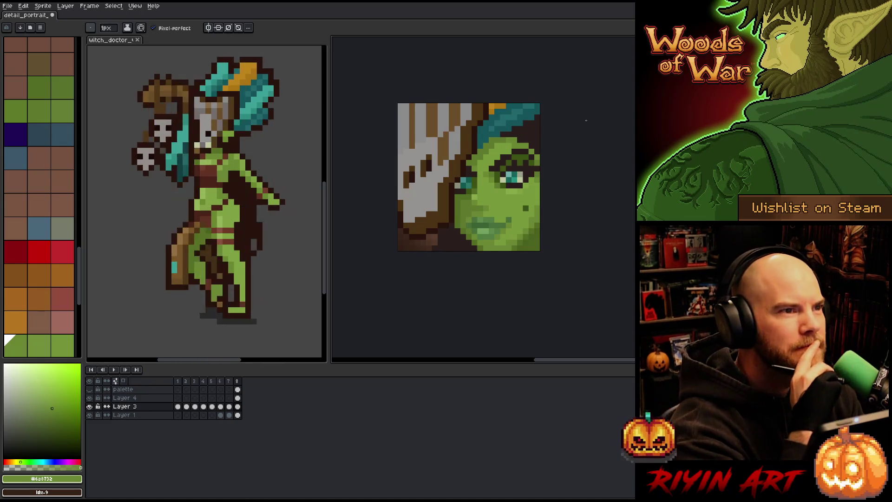
left_click(541, 211, "alt")
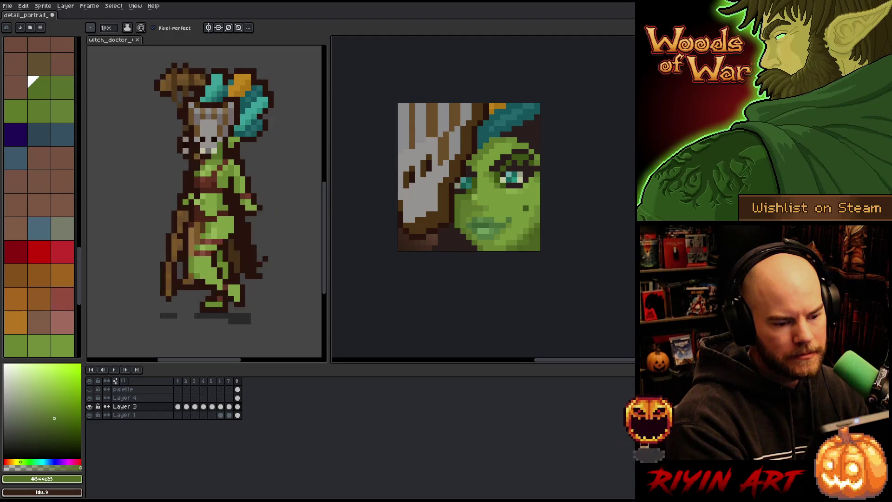
left_click(517, 237, "alt")
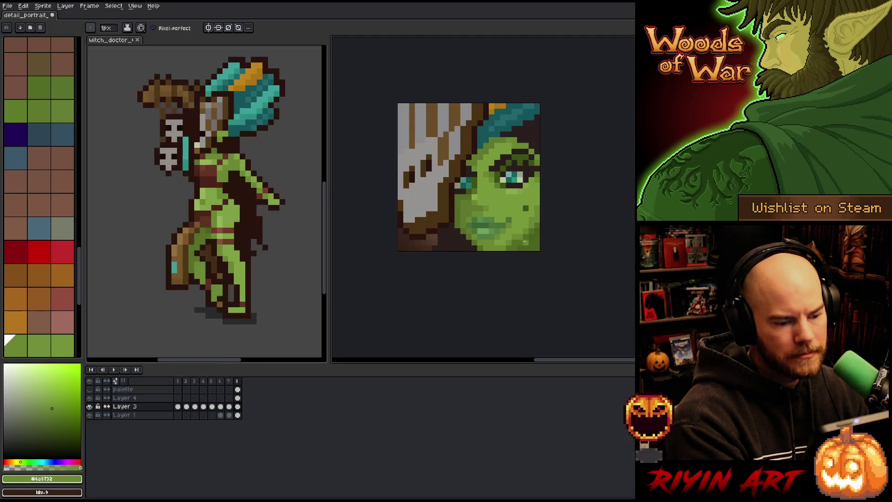
left_click(525, 241, "alt")
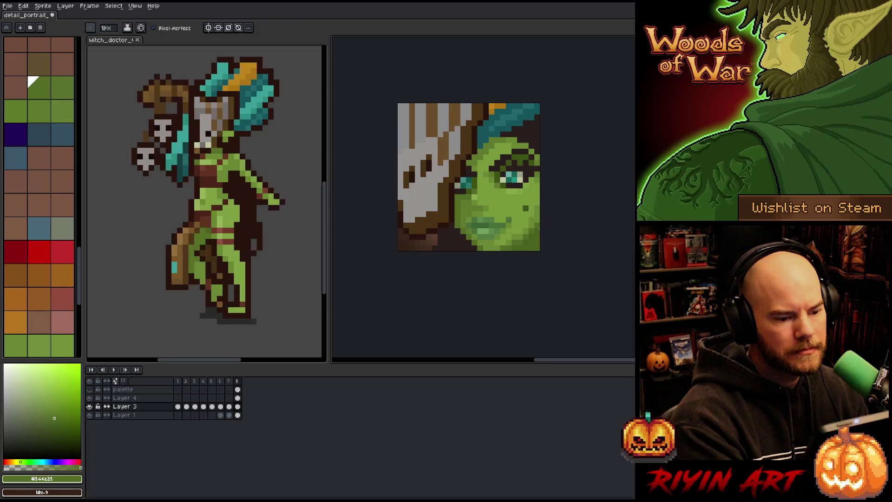
left_click(521, 244, "alt")
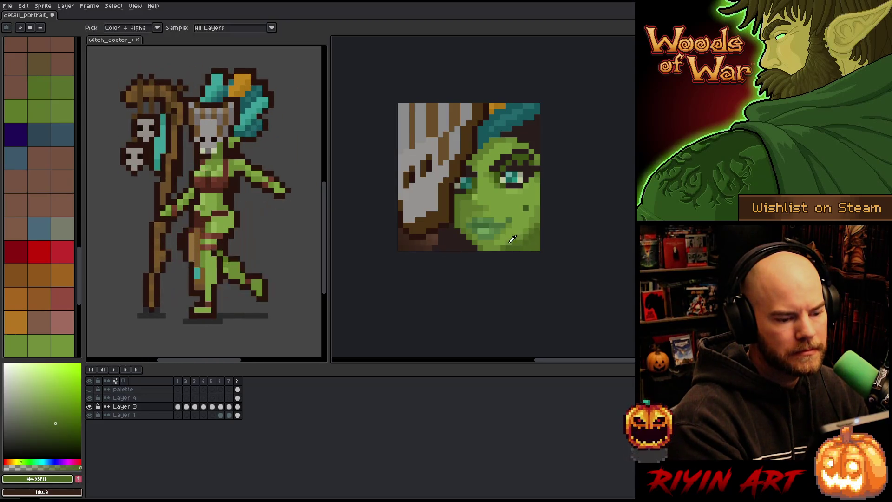
left_click(525, 220, "alt")
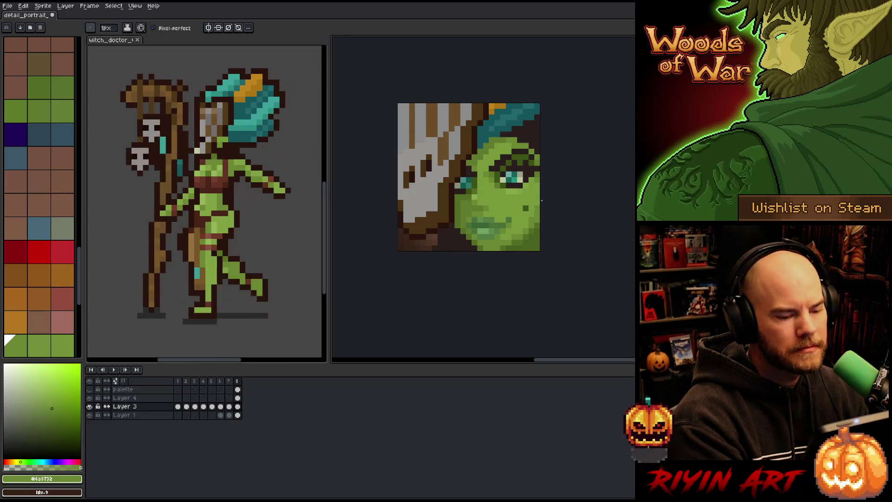
left_click(516, 241, "alt")
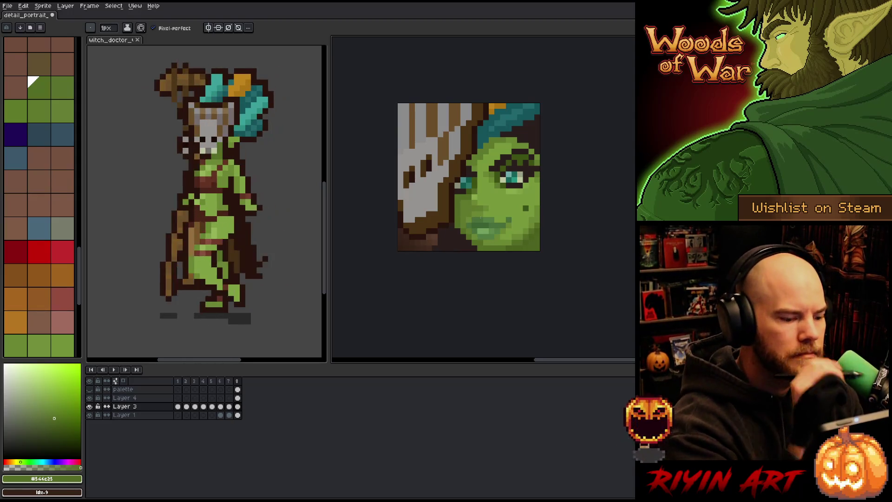
left_click(474, 227, "alt")
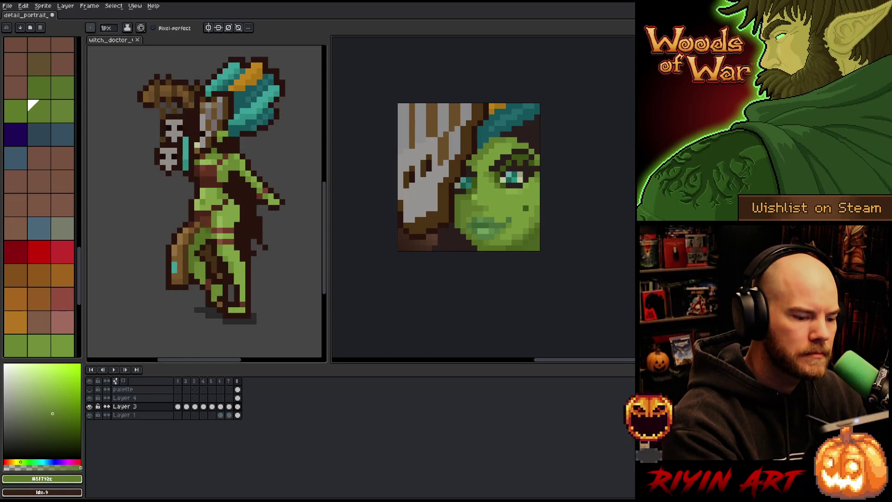
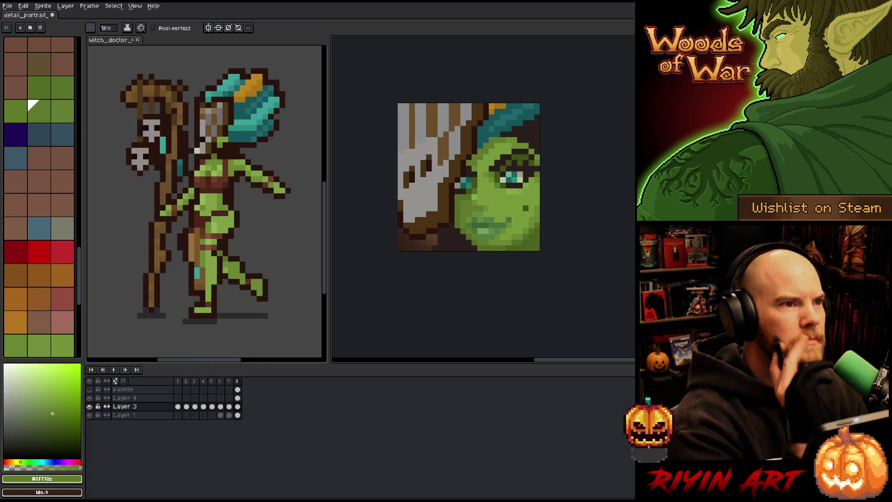
Set the drawing colour to the portrait's mid skin green #6a8732 via eyedropper and swatches
left_click(15, 346)
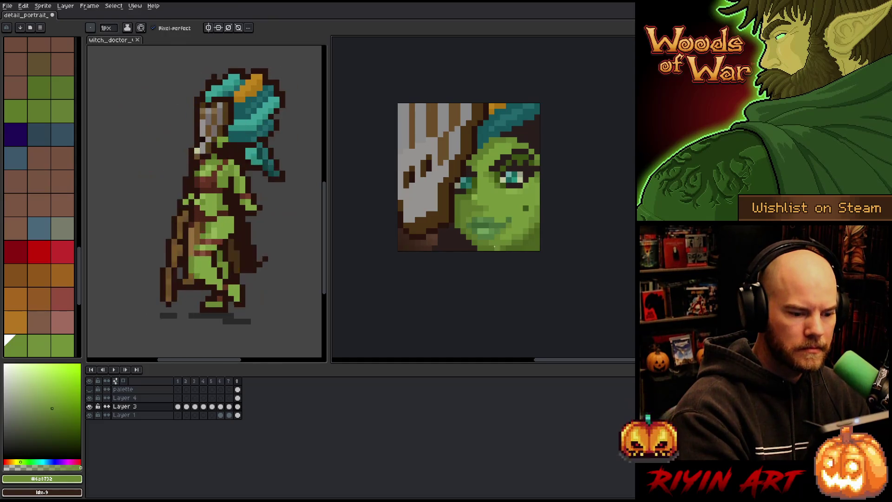
left_click(488, 241, "alt")
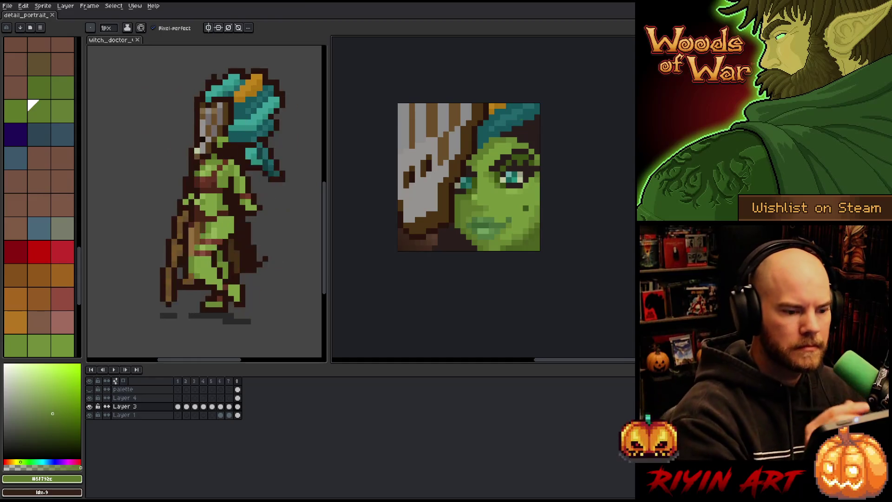
left_click(520, 184, "alt")
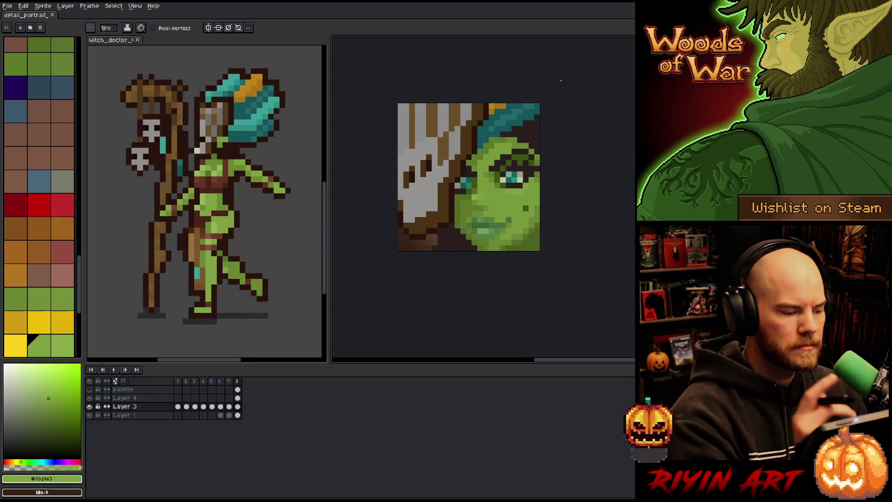
left_click(481, 221, "alt")
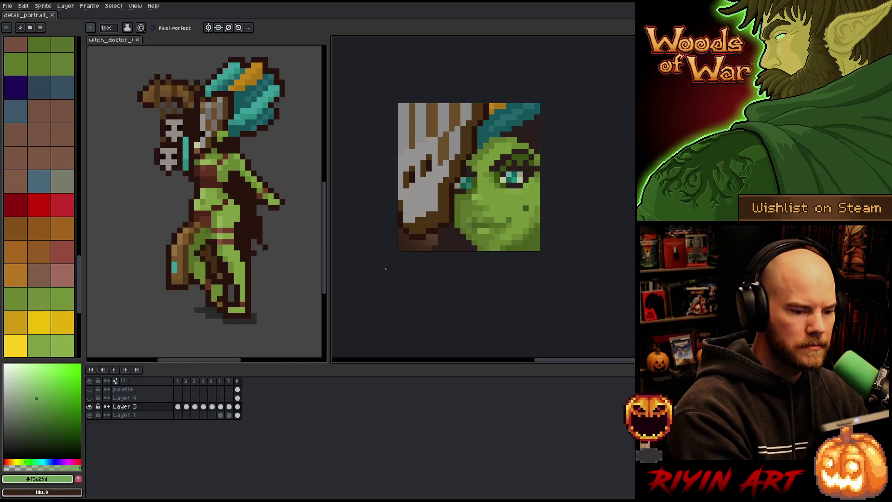
key("alt")
left_click(494, 223, "alt")
left_click(485, 219, "alt")
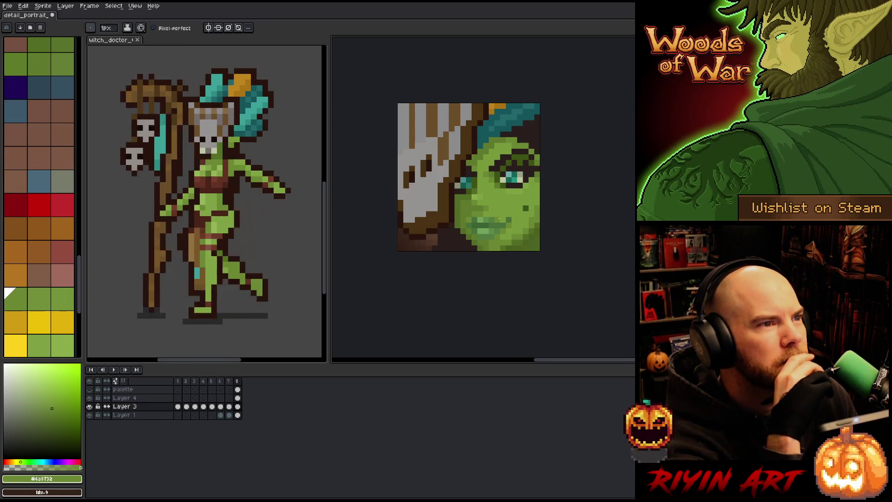
Sample the dark outline brown and a green from the portrait, toggling Move and Pencil
key("v")
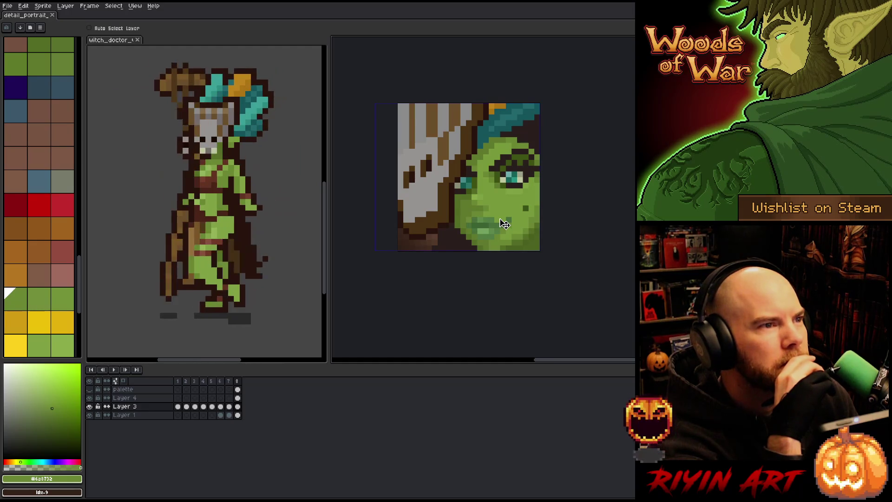
key("b")
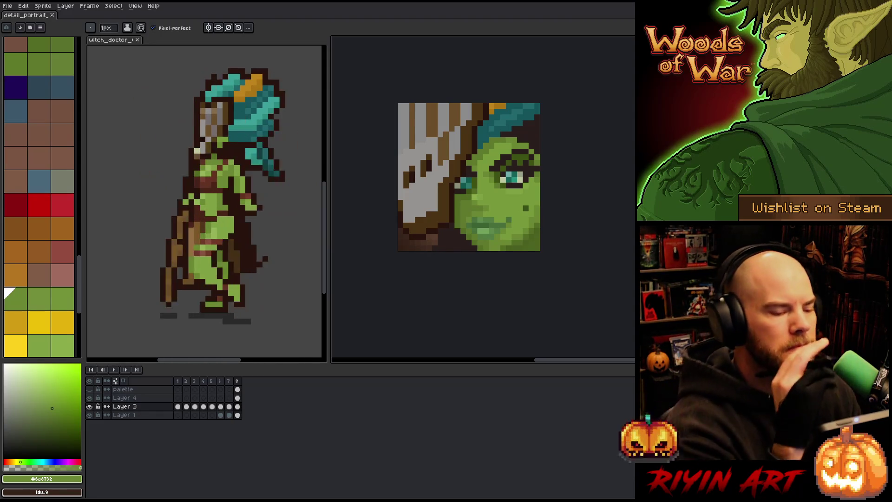
left_click(521, 179, "alt")
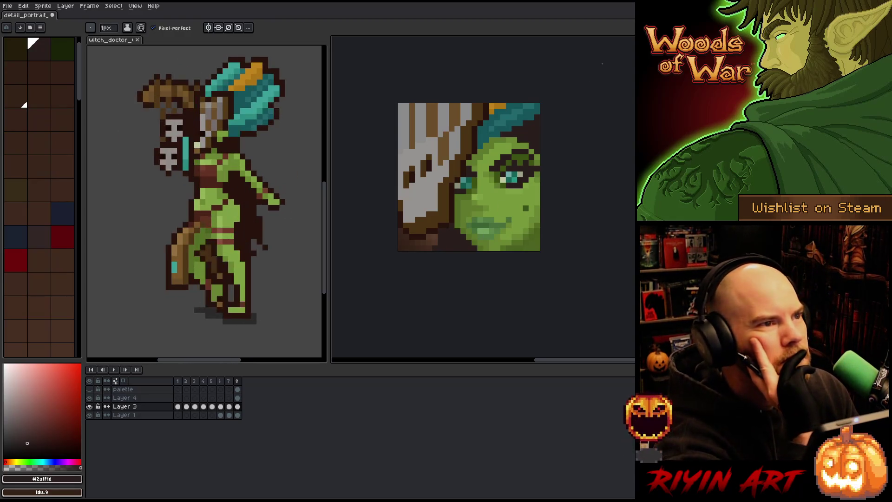
left_click(506, 199, "alt")
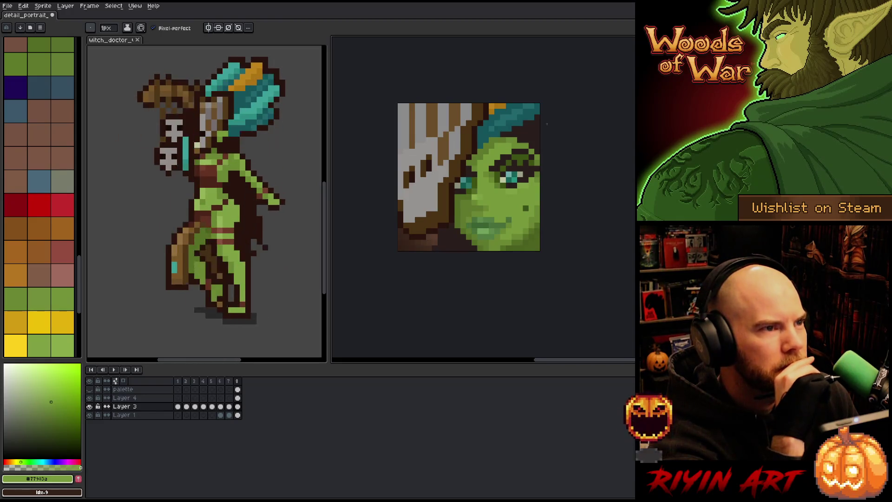
key("v")
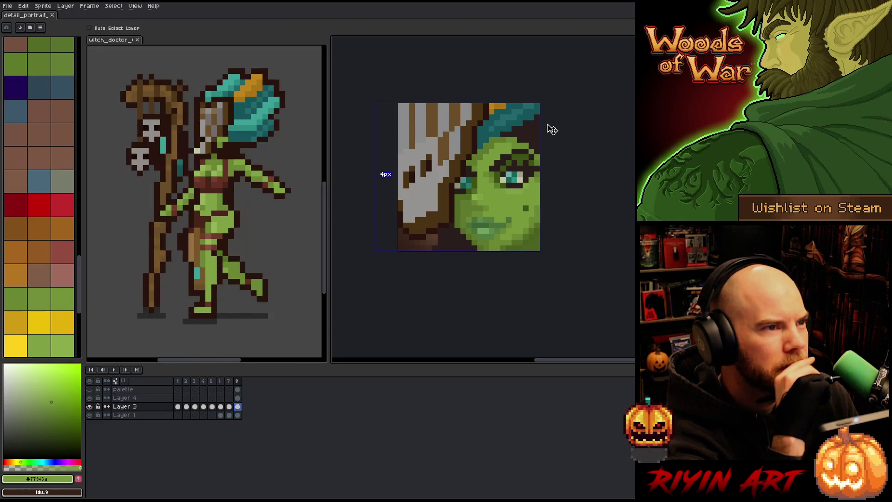
key("b")
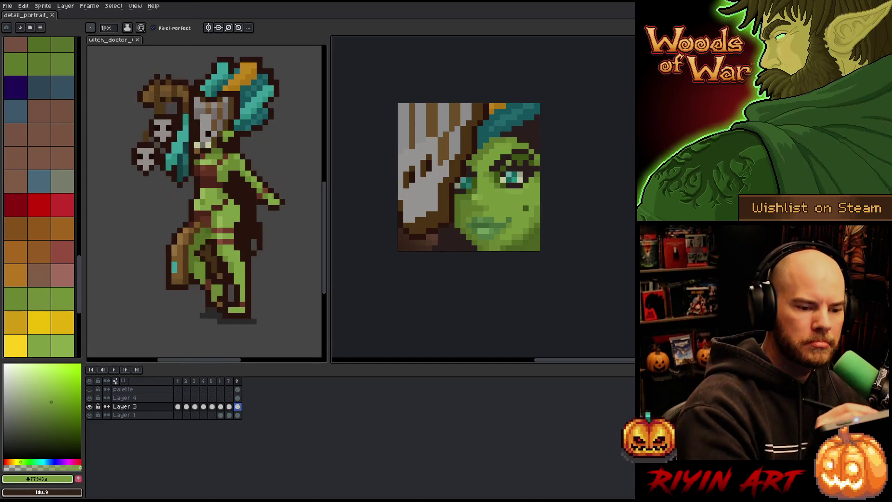
Marquee-select around the eye, deselect, then sample the pale eye highlight #bec7a1
key("m")
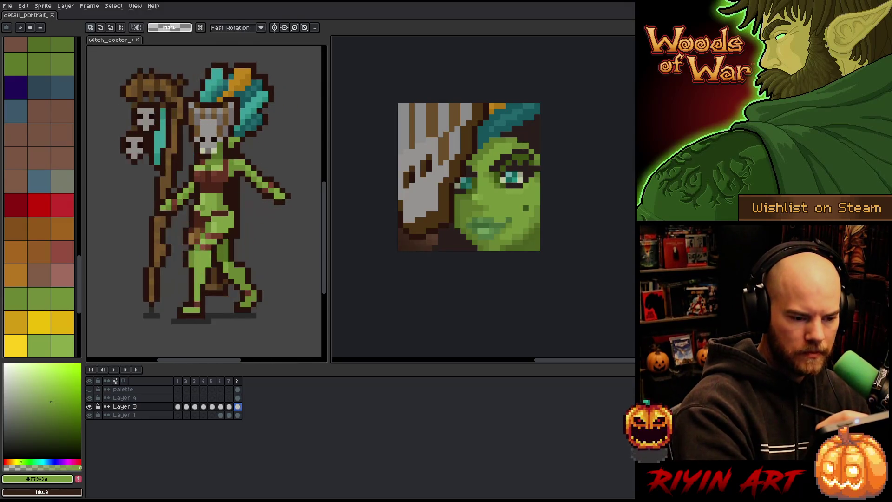
left_click_drag(502, 168, 521, 186)
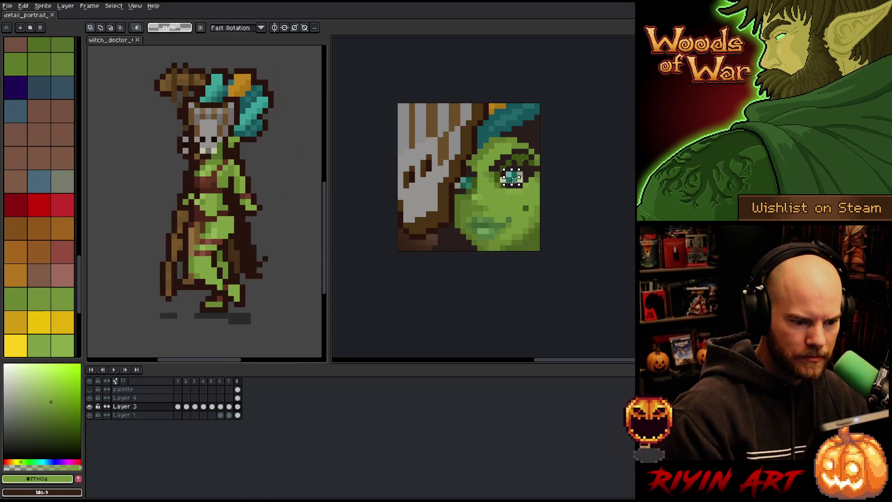
key("ctrl+d")
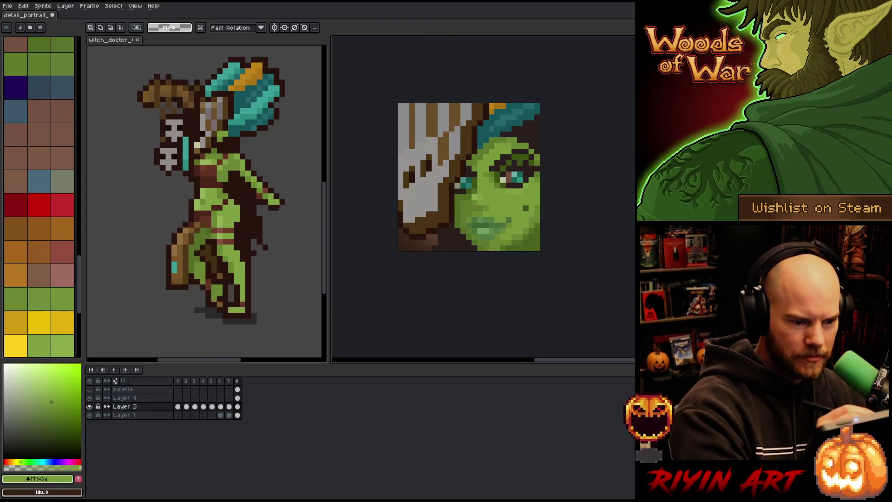
key("b")
left_click(465, 179, "alt")
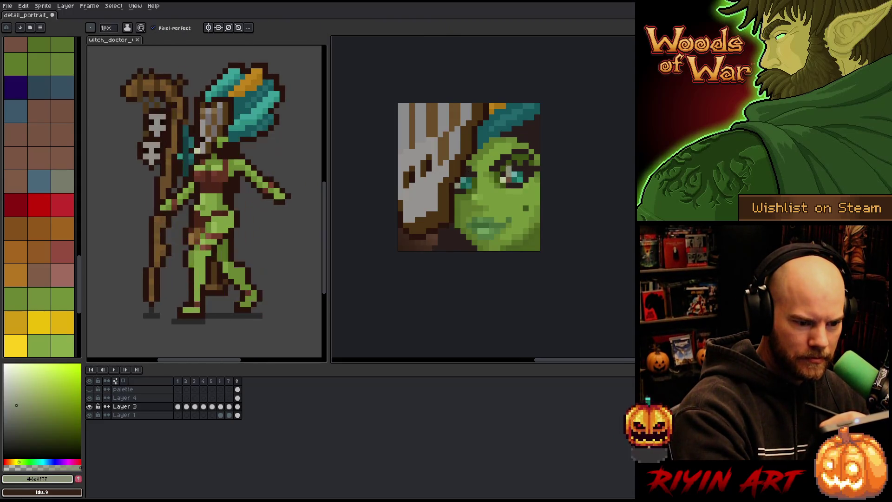
left_click(506, 179, "alt")
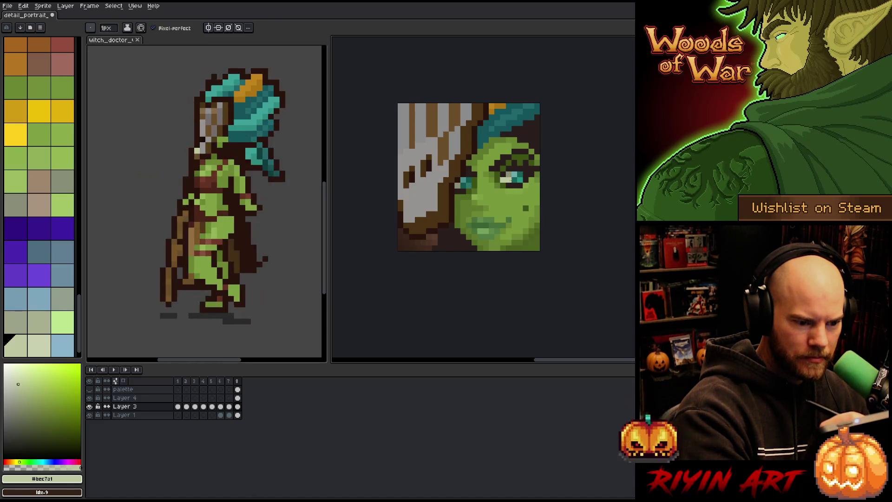
left_click(462, 183, "alt")
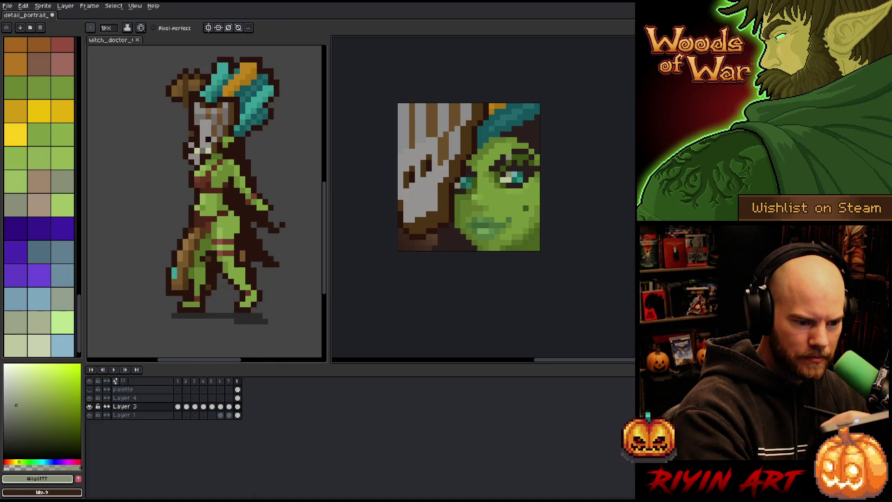
Try a pale highlight pixel on the portrait, then undo it and return to the Pencil
left_click(510, 176, "alt")
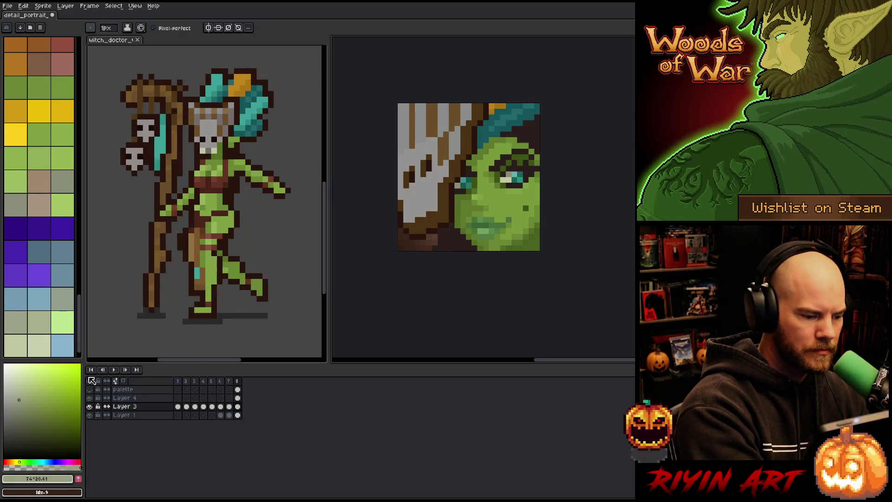
left_click(531, 117)
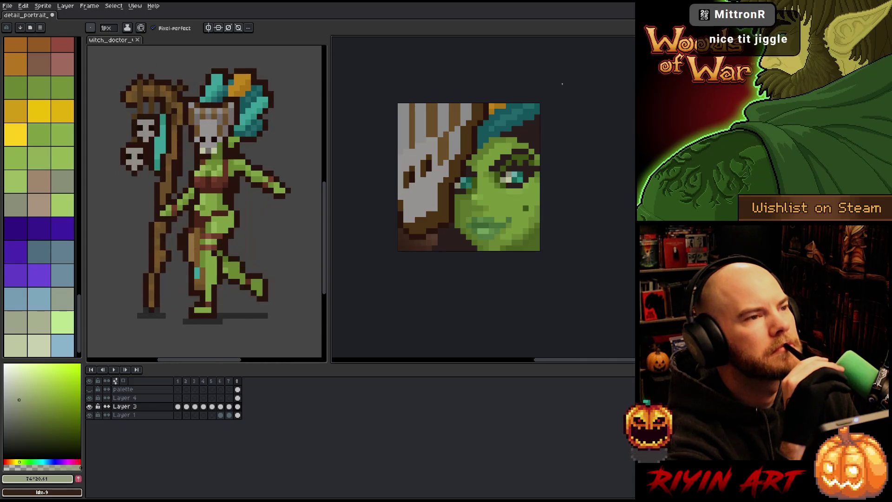
key("v")
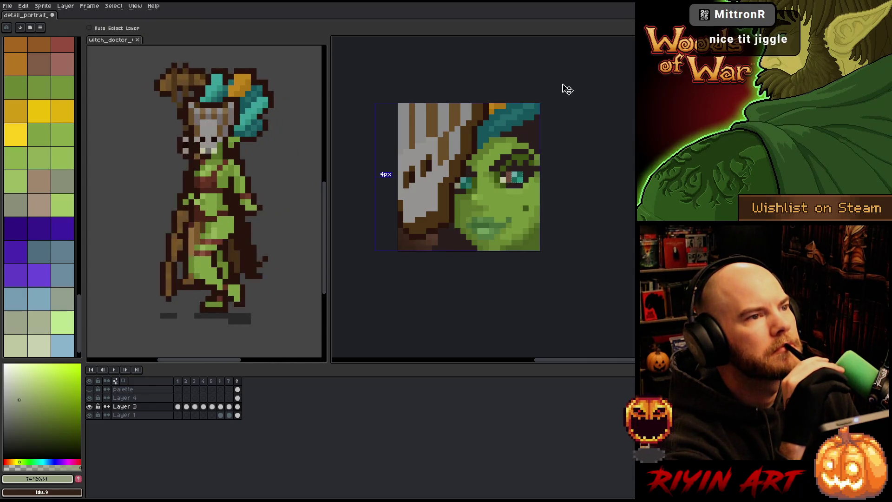
key("ctrl+z")
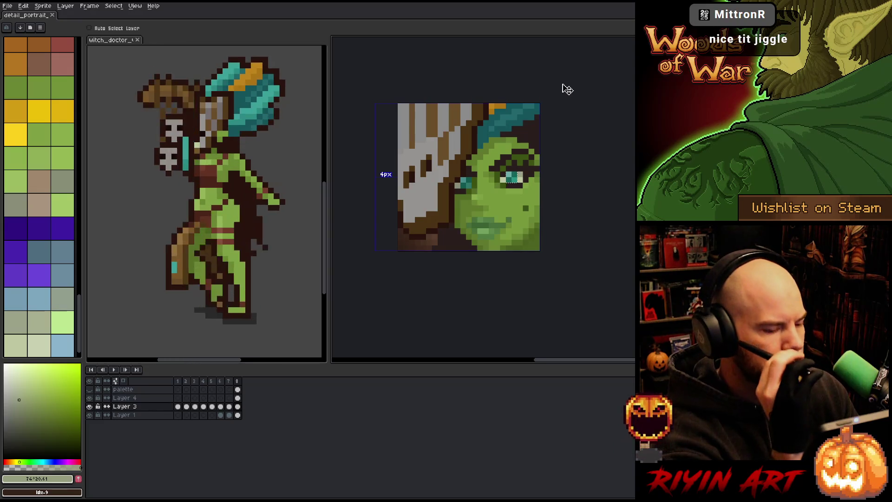
key("b")
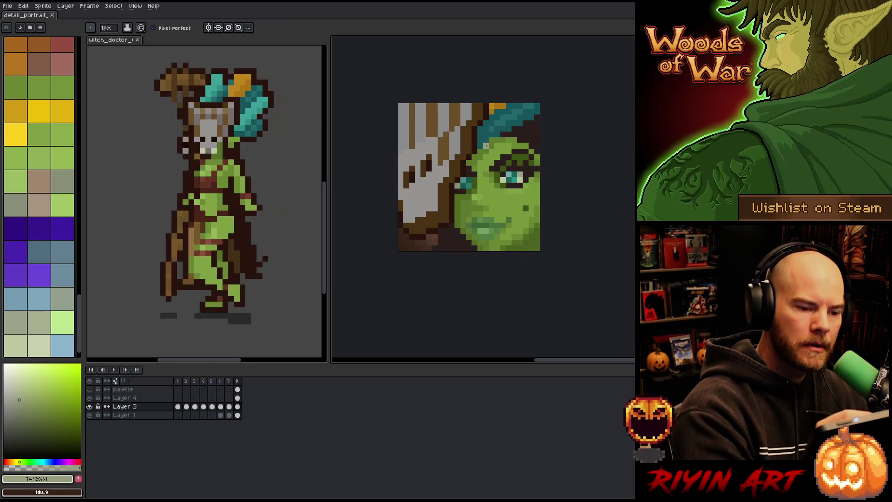
Paint teal pixels along the top of the hair and dark teal shading top-right
key("alt")
left_click(500, 124, "alt")
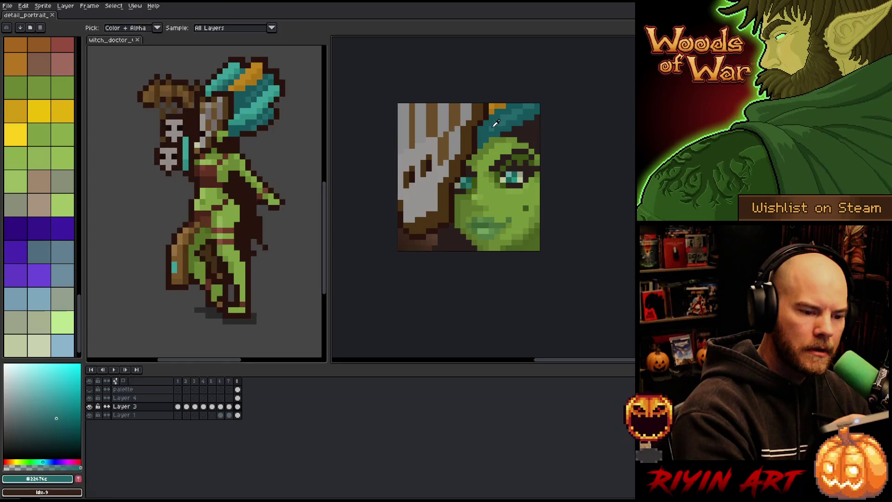
left_click_drag(513, 106, 518, 106)
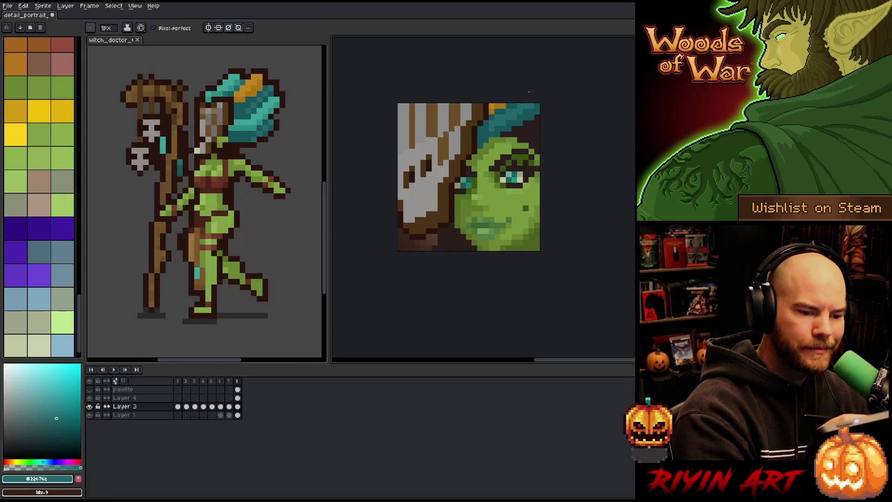
left_click(497, 129, "alt")
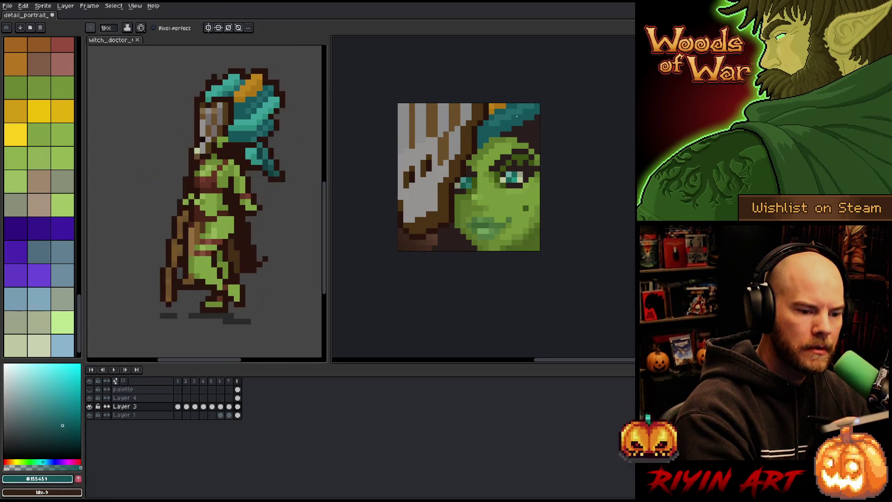
left_click(530, 109, "alt")
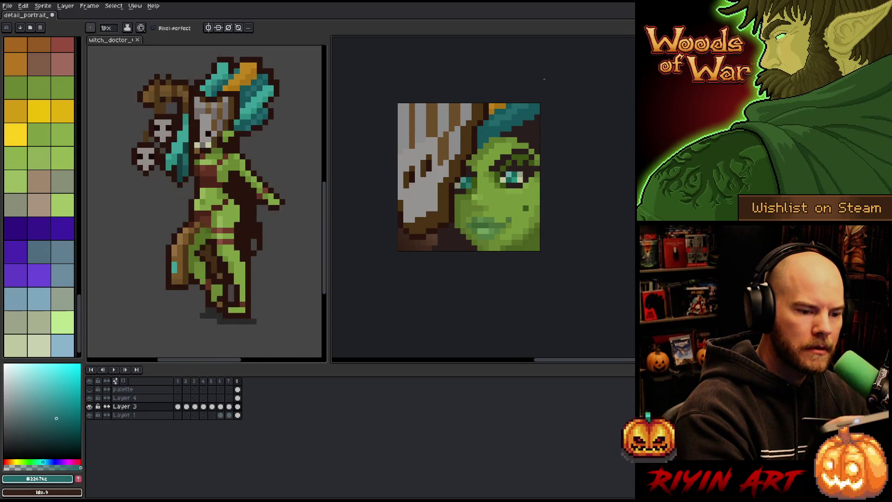
left_click(494, 128, "alt")
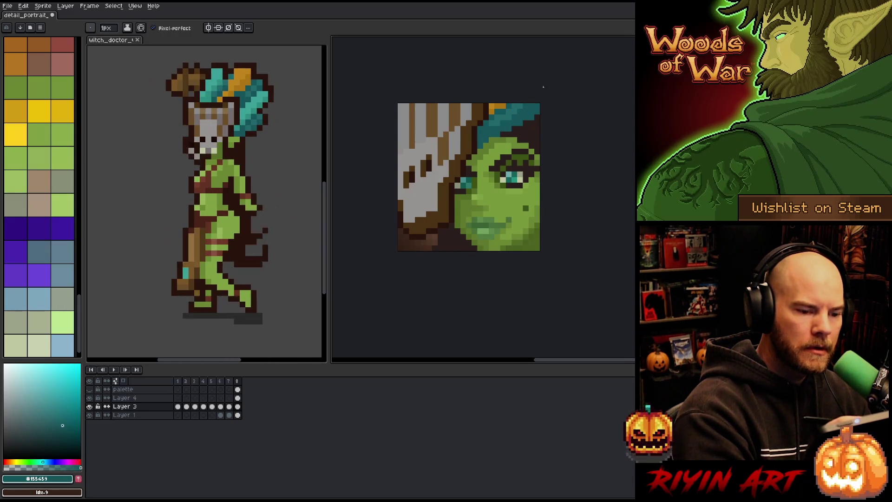
left_click(67, 434)
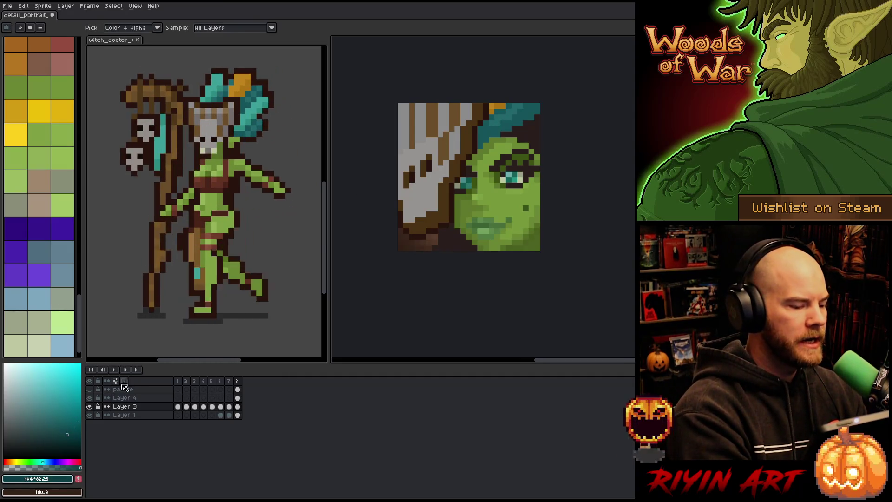
left_click(494, 134, "alt")
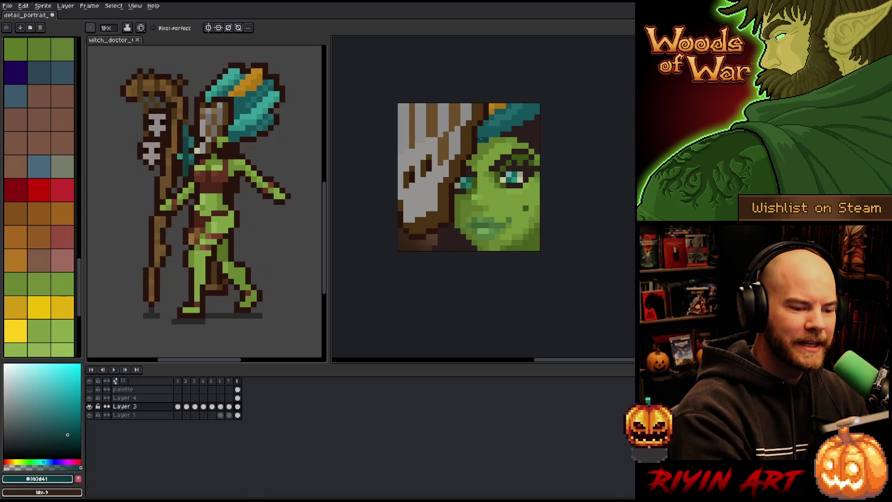
left_click_drag(515, 122, 532, 114)
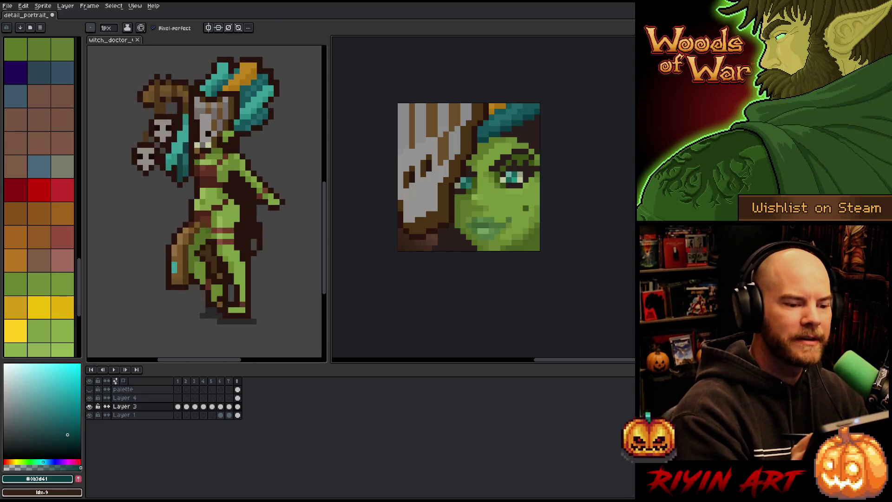
Re-sample the hair's light and dark teals, ending on dark teal, and save the portrait
key("alt")
left_click(530, 113, "alt")
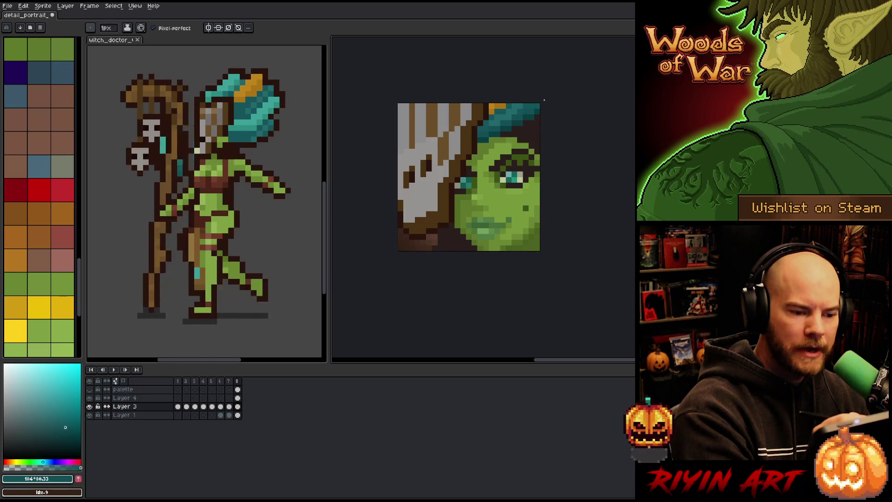
left_click(522, 110, "alt")
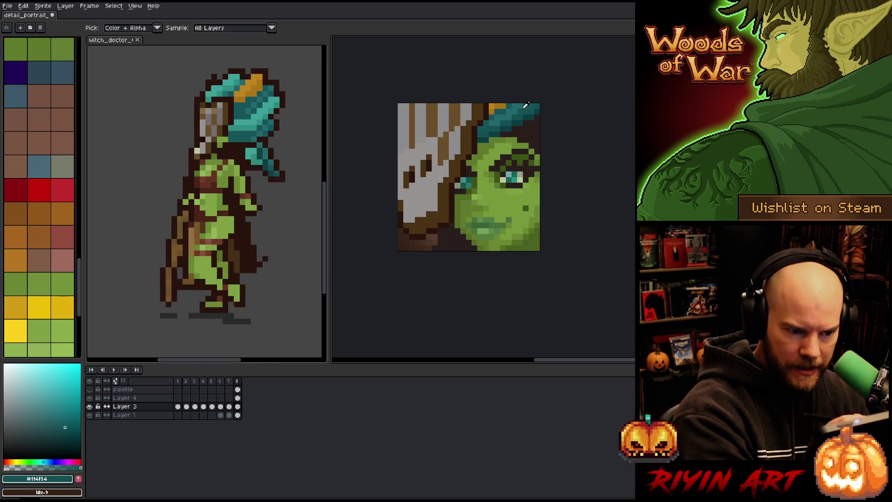
left_click(516, 112, "alt")
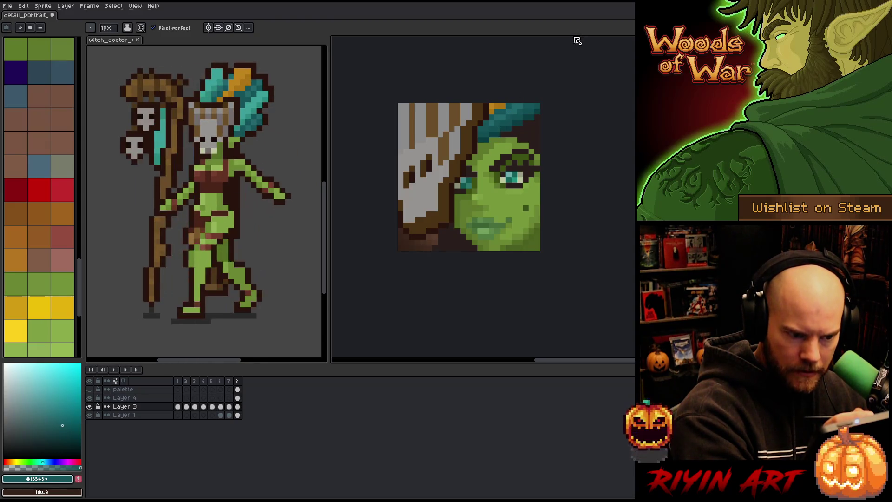
left_click(524, 110, "alt")
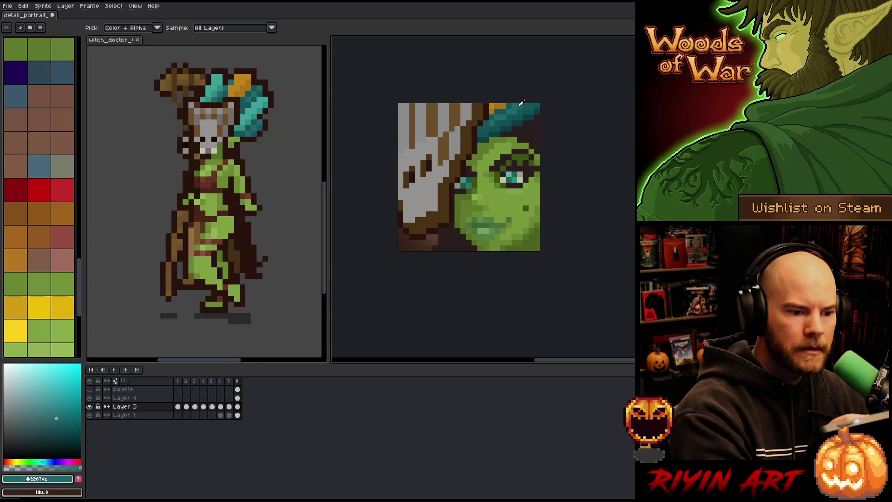
left_click(514, 105, "alt")
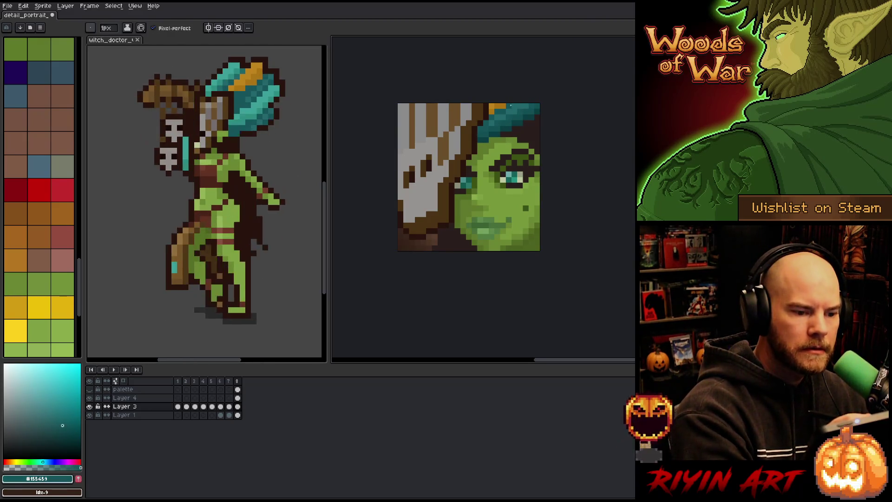
key("ctrl+s")
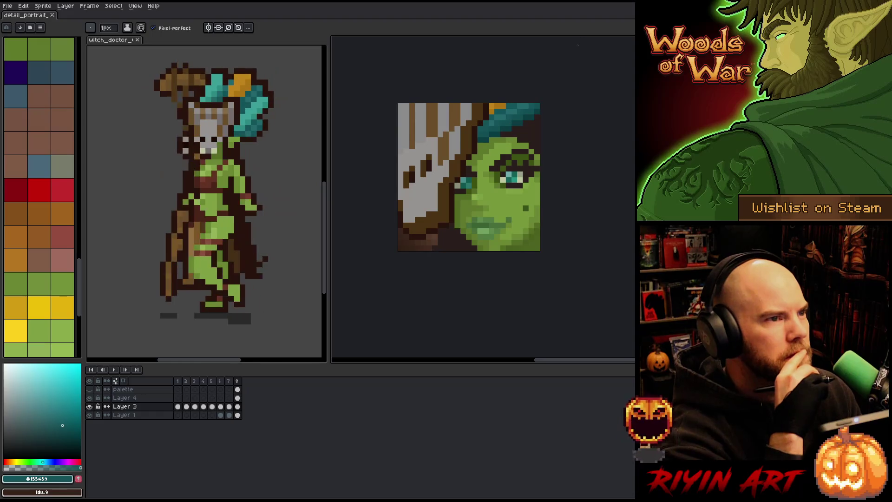
scroll(516, 143, "down", 1)
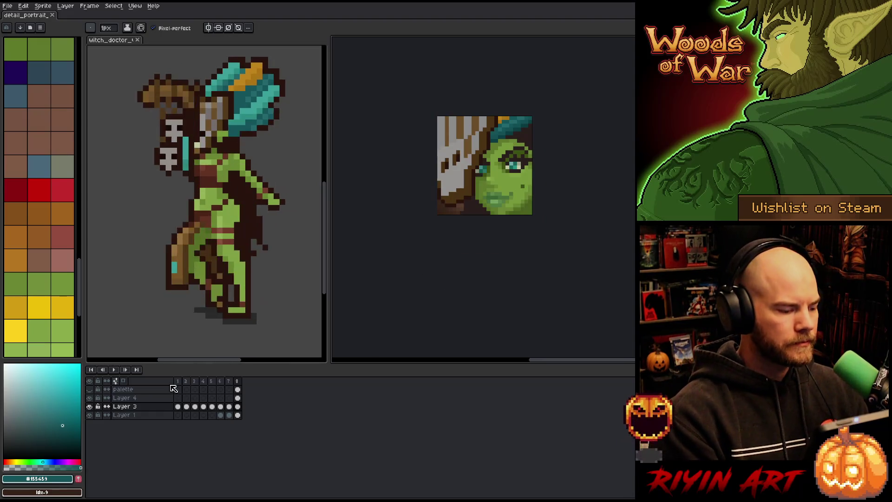
Play the portrait animation and compare the faces in frames 4 and 8
left_click(179, 381)
key("Return")
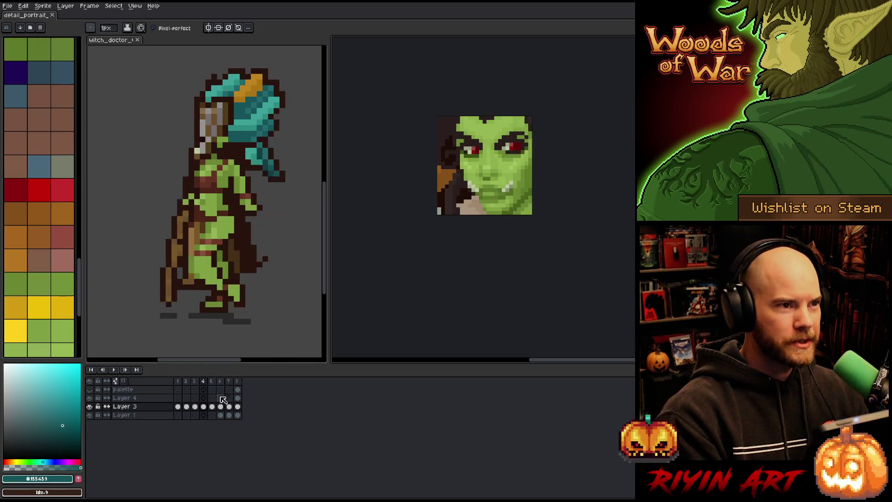
left_click(241, 381)
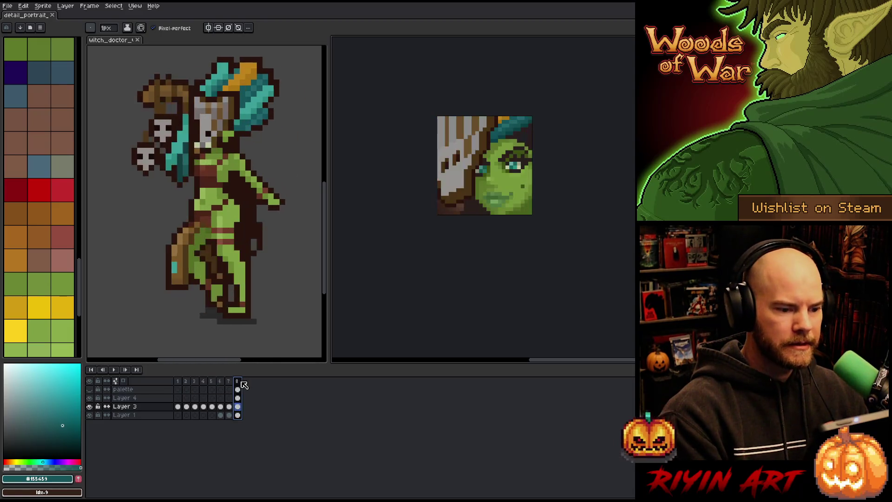
left_click(206, 382)
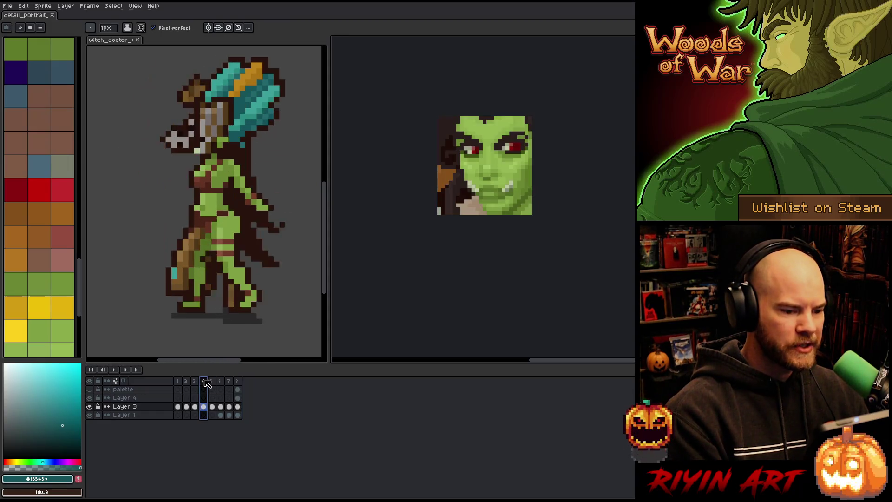
left_click(238, 382)
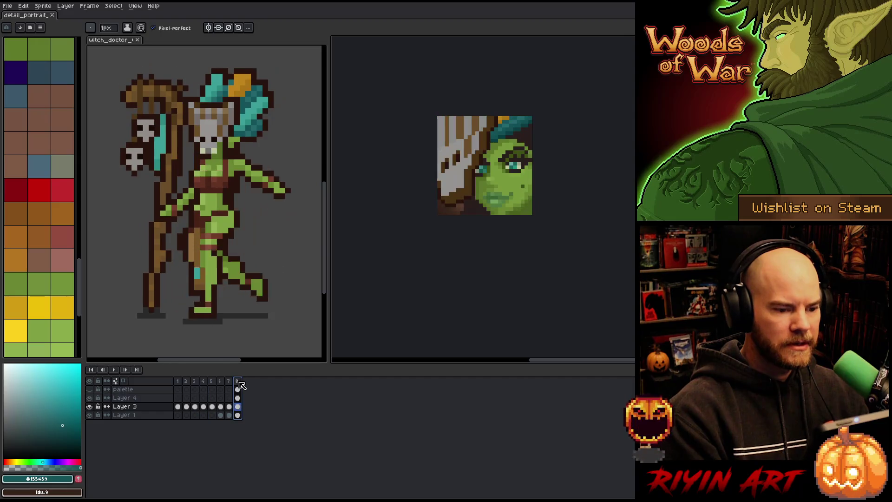
left_click(203, 382)
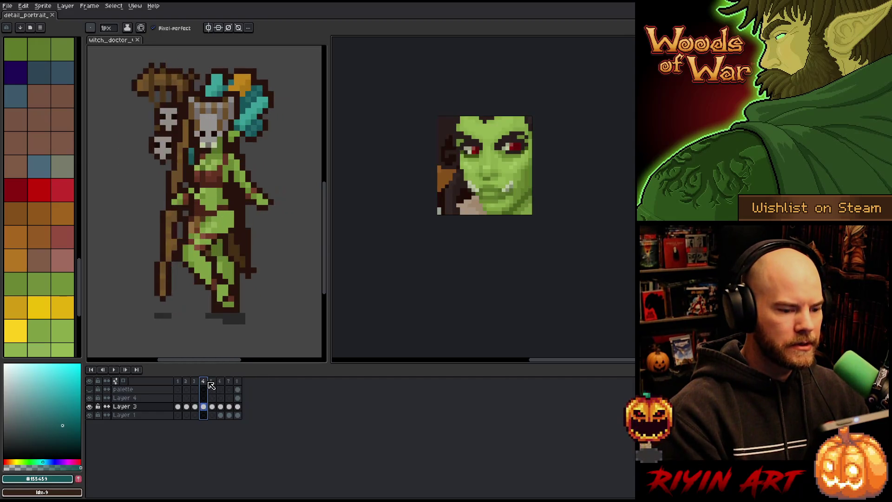
left_click(237, 381)
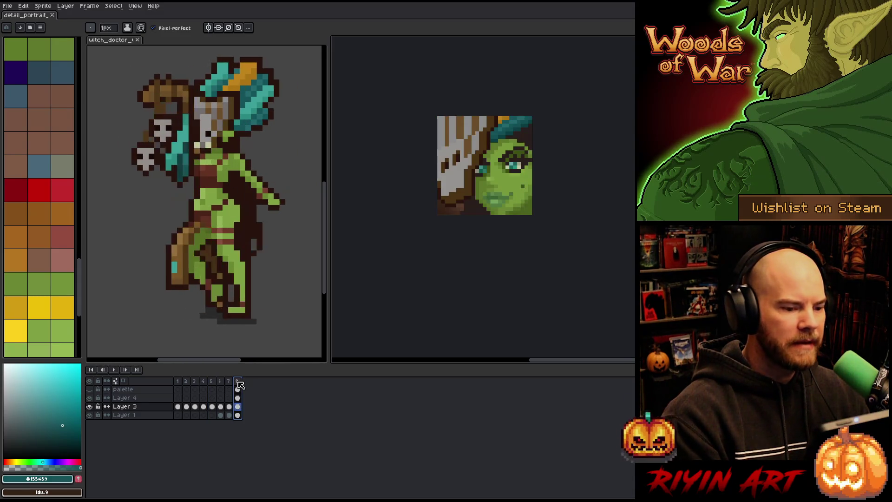
left_click(205, 382)
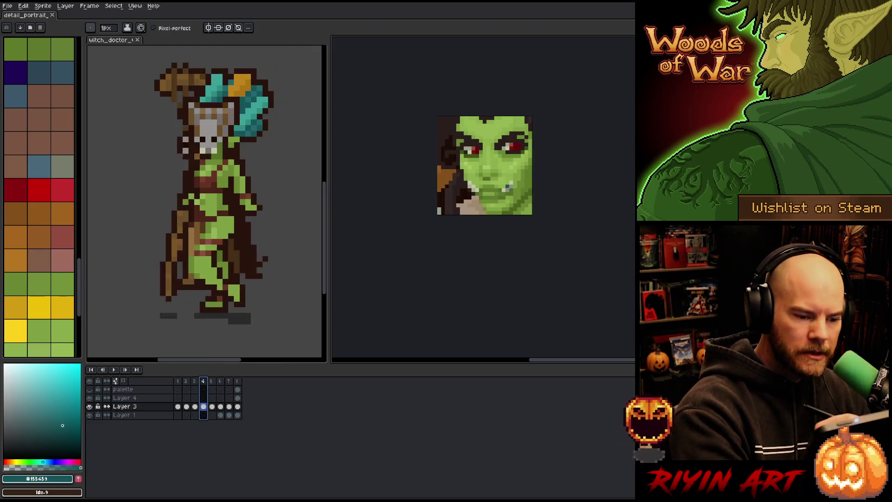
Sample a face colour, add empty Layer 5 above Layer 4, and swap to #bec7a1
left_click(508, 186, "alt")
key("x")
left_click(508, 185, "alt")
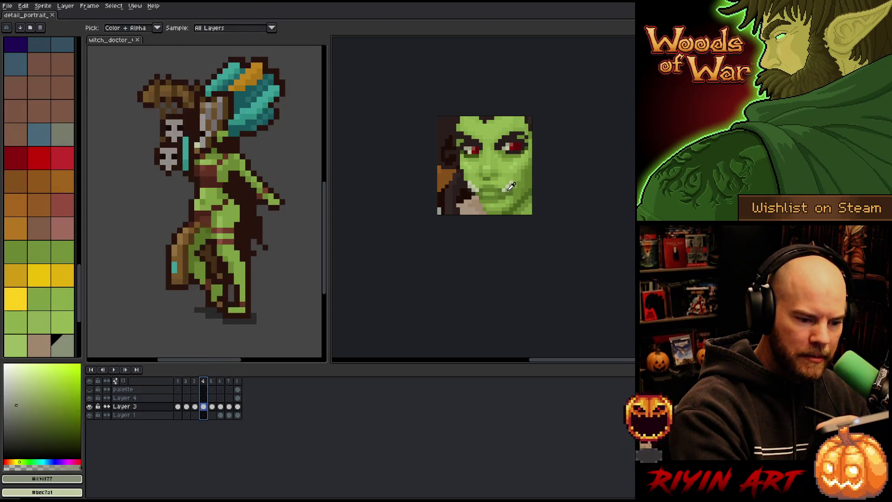
left_click(238, 398)
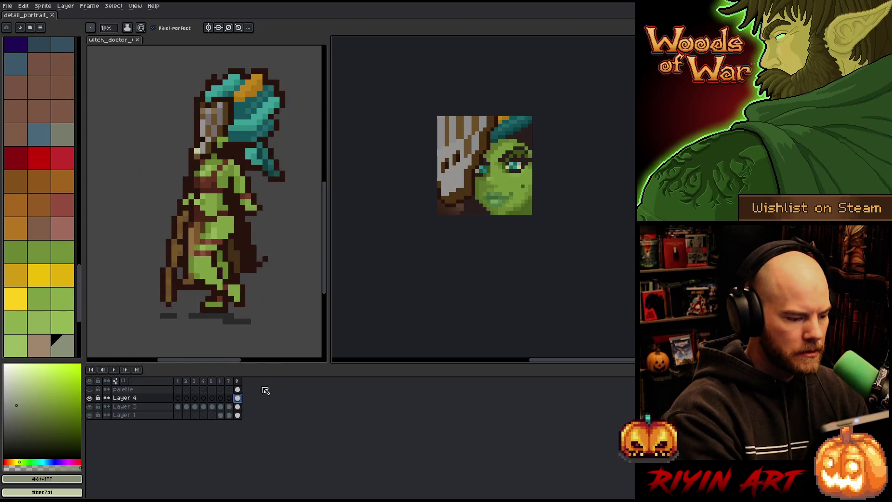
key("shift+n")
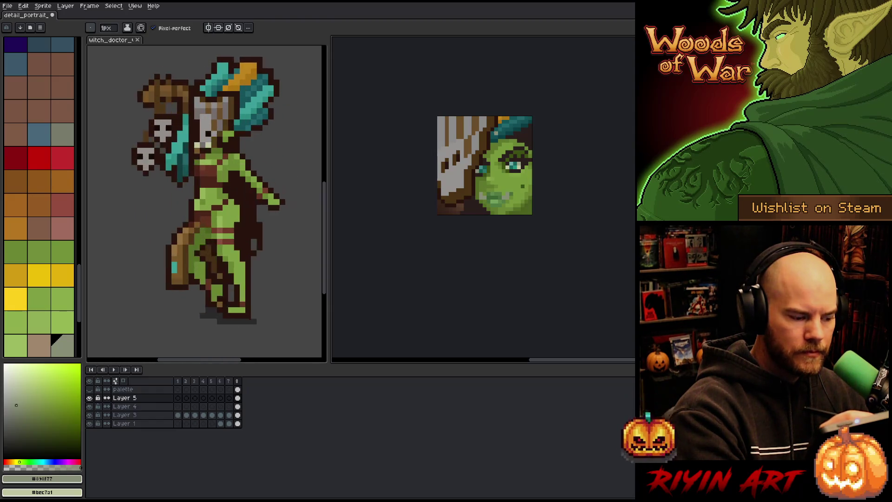
key("x")
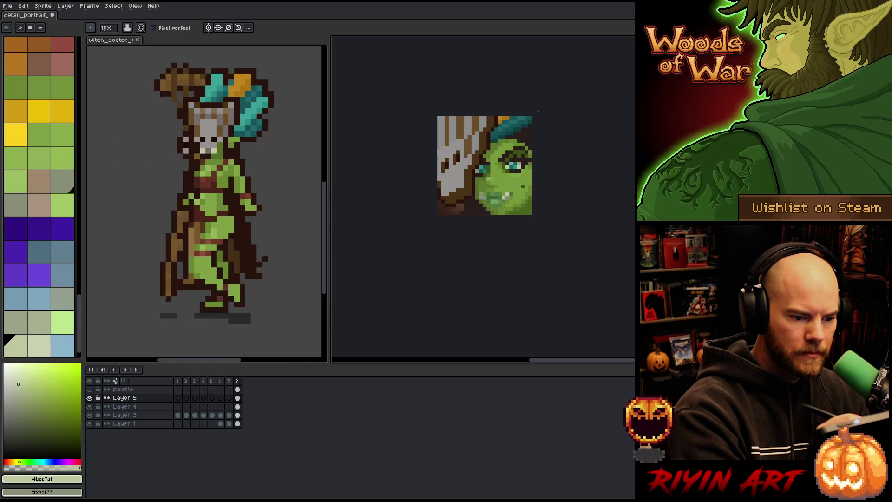
Adjust the pale tone in the colour square, then sample the face's dark green #476f3a
left_click(17, 389)
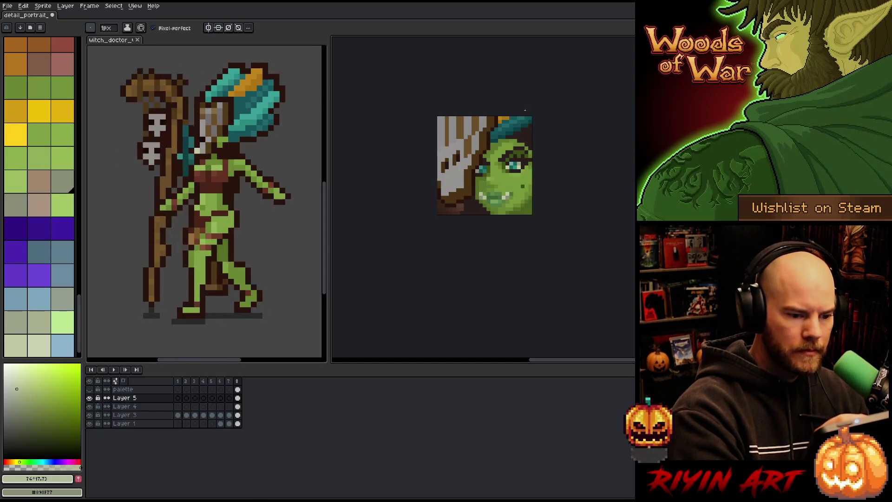
left_click(17, 396)
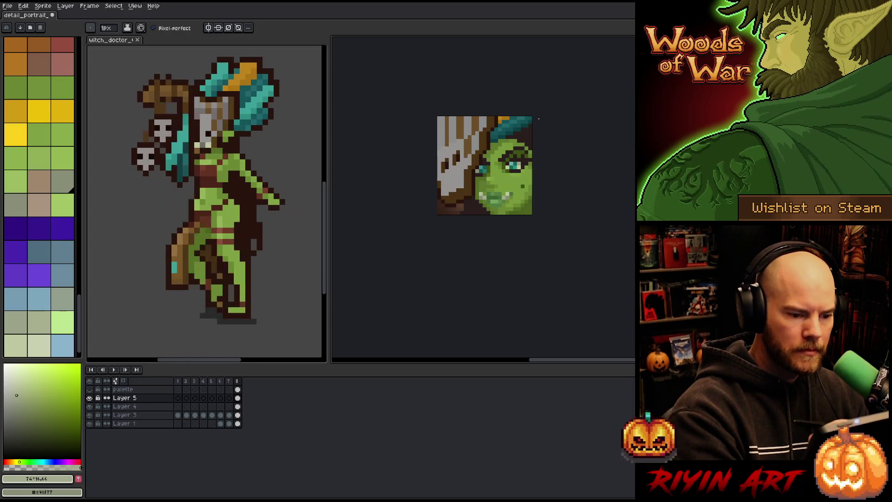
left_click(17, 389)
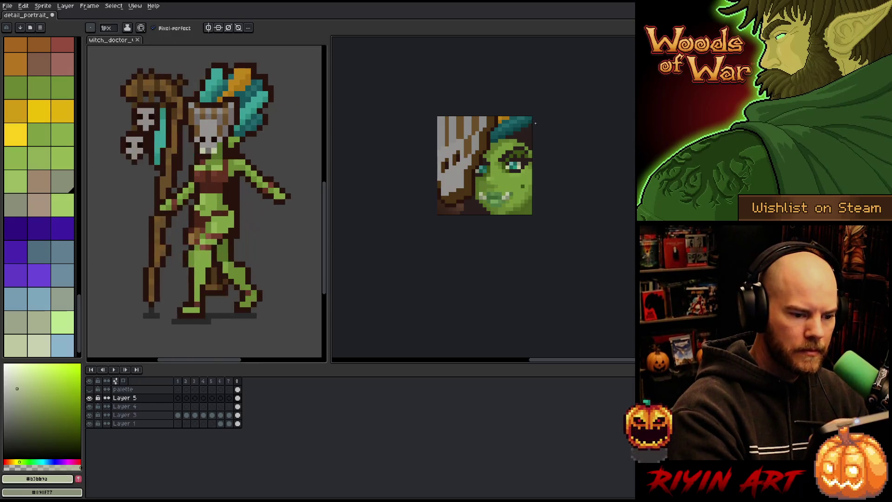
key("i")
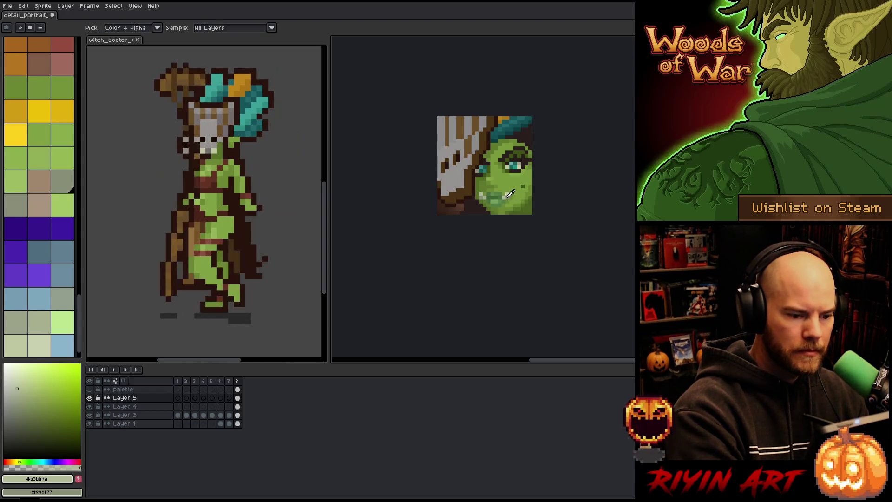
key("b")
left_click(18, 395)
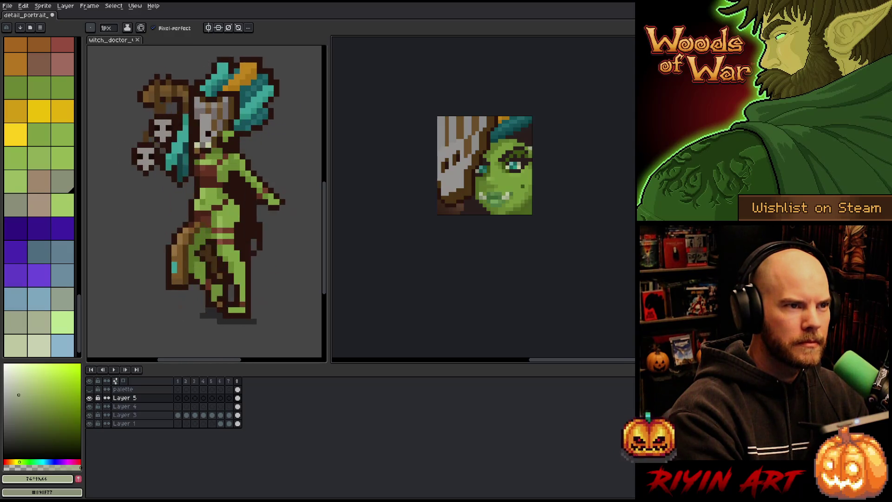
left_click(515, 190, "alt")
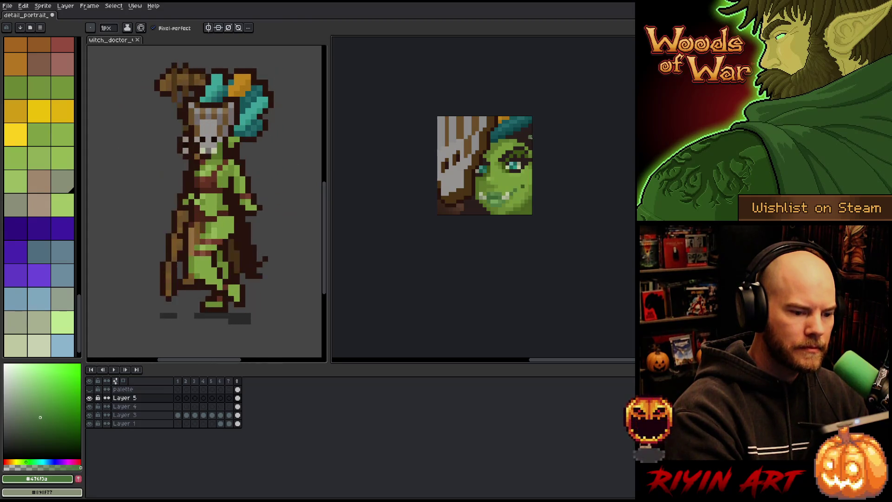
left_click(503, 193, "alt")
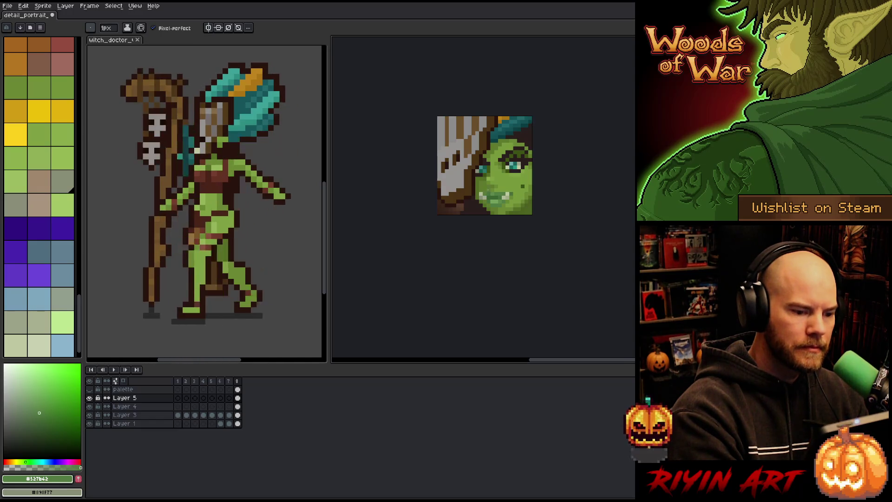
left_click(488, 191, "alt")
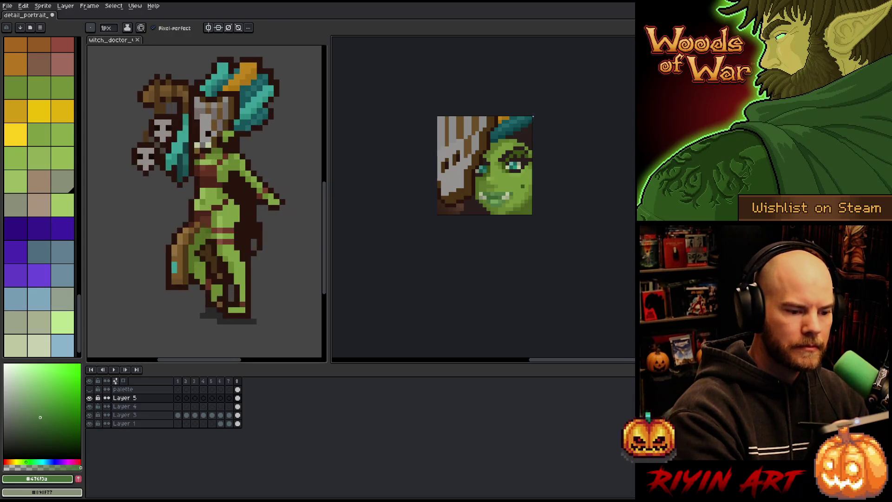
scroll(483, 177, "up", 2)
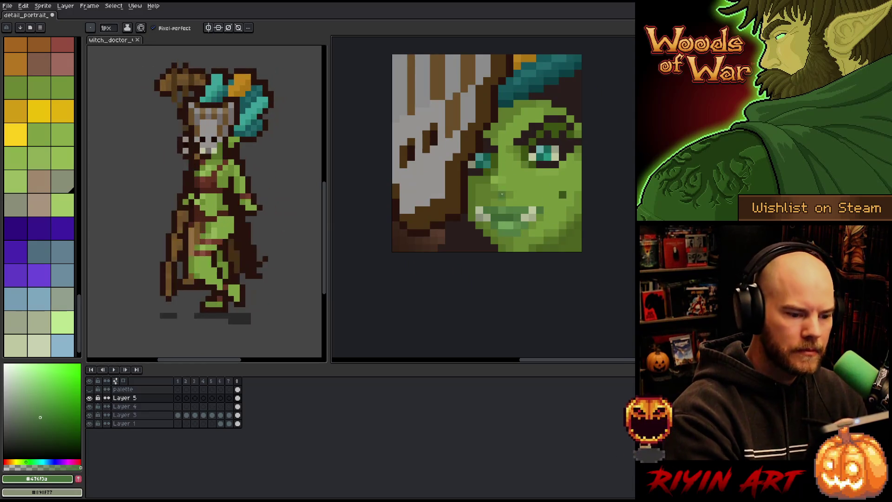
Place a green pixel on the face and lighten a short stroke along the upper lip
left_click(509, 143, "alt")
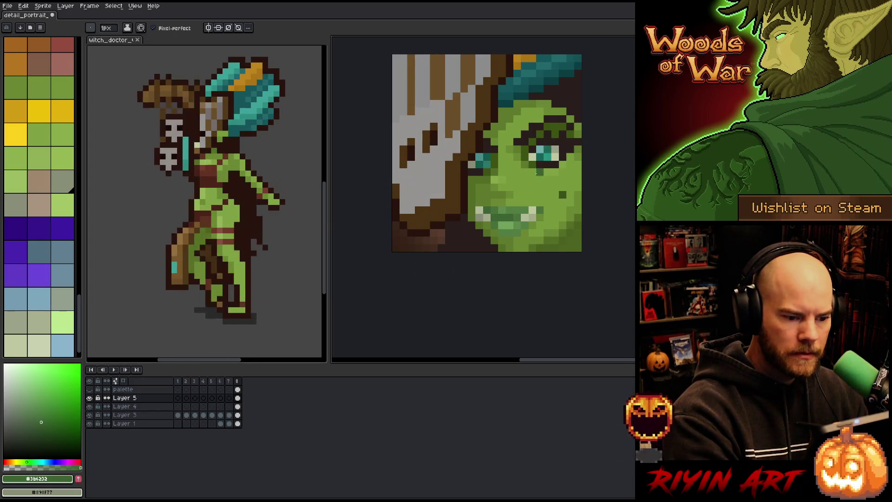
left_click(548, 158, "alt")
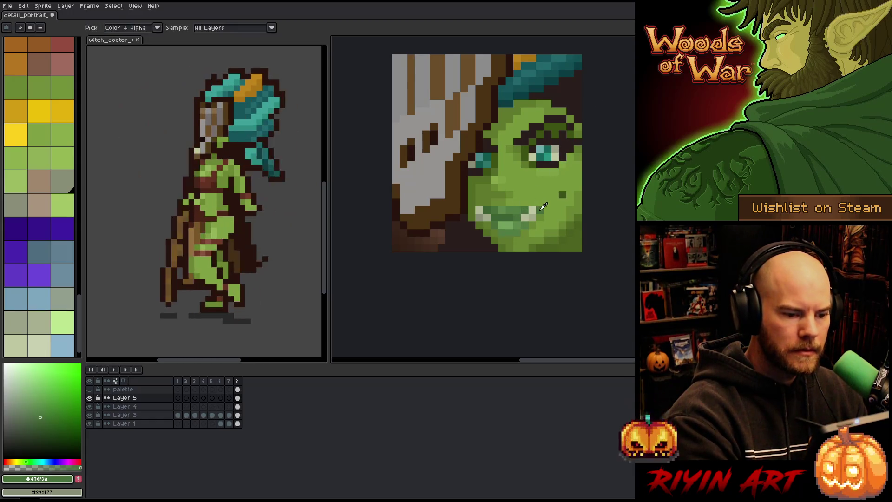
left_click(577, 111)
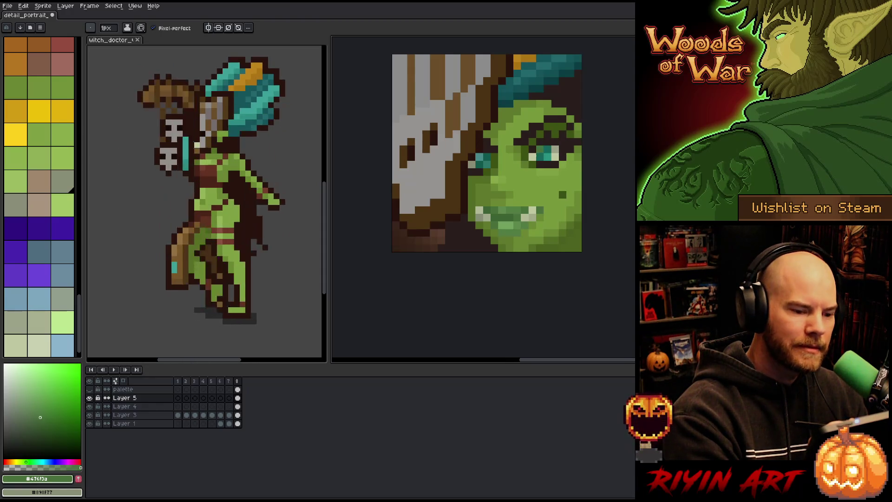
left_click(511, 204, "alt")
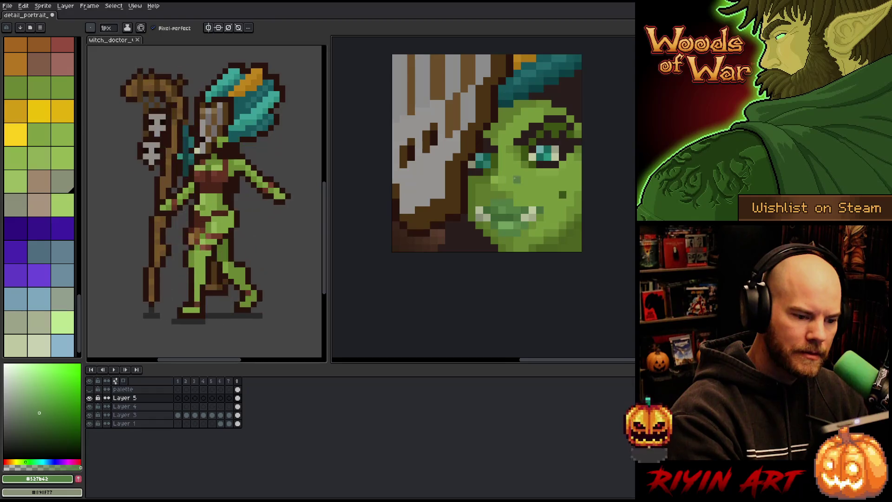
left_click(508, 185, "alt")
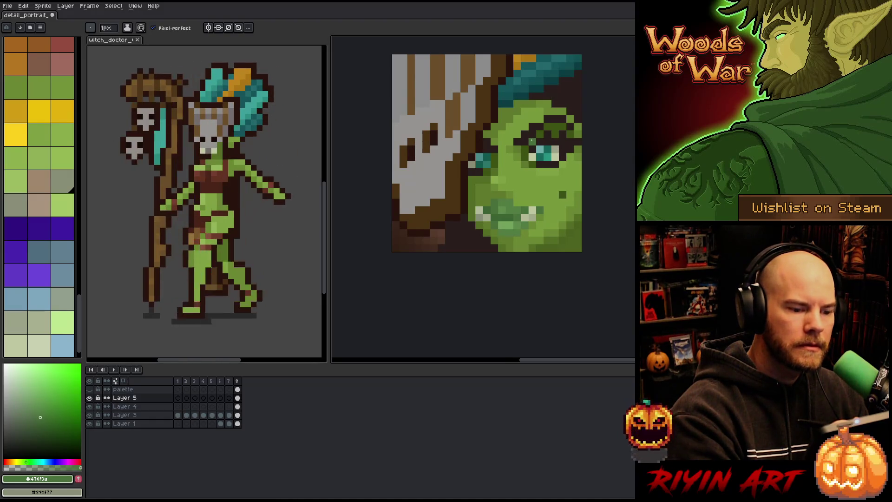
left_click(500, 209, "alt")
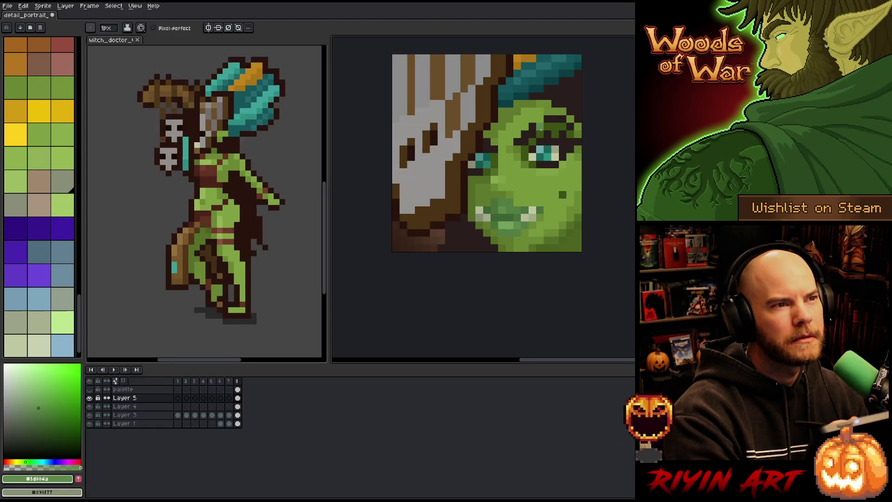
left_click_drag(494, 202, 511, 202)
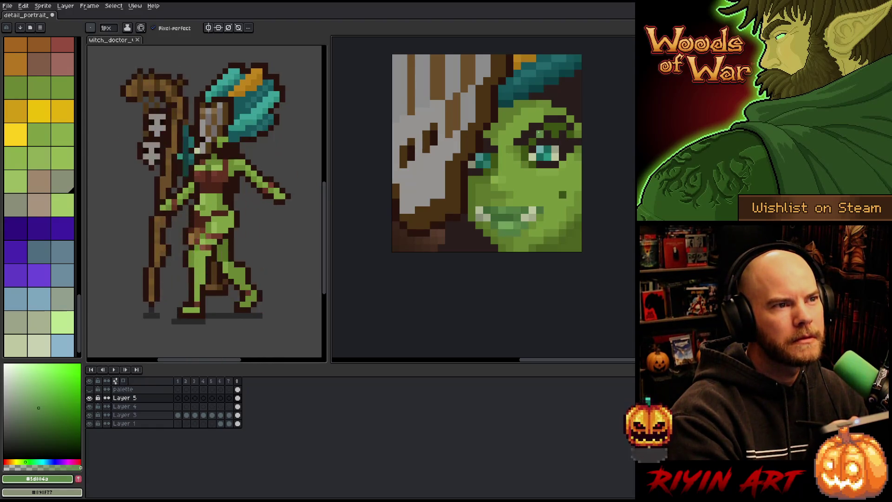
right_click(429, 227)
key("Escape")
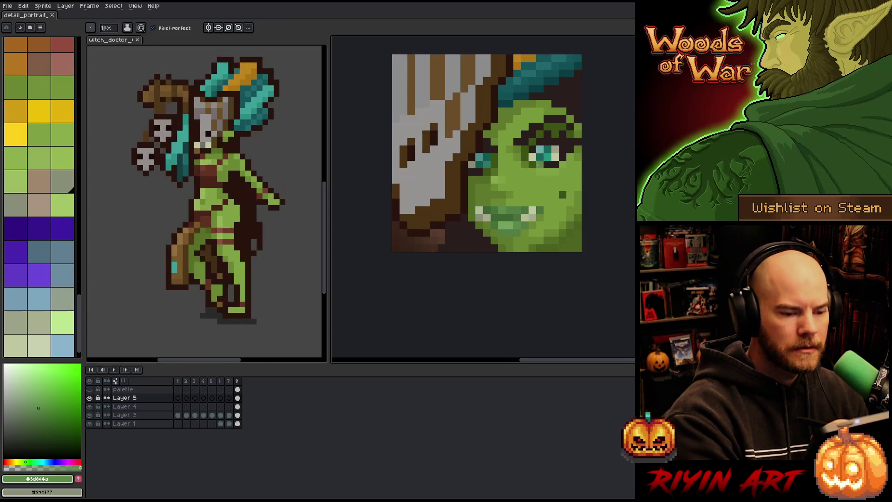
Repaint dark cheek pixels in lighter skin green, then sample #476f3a again
left_click(540, 208, "alt")
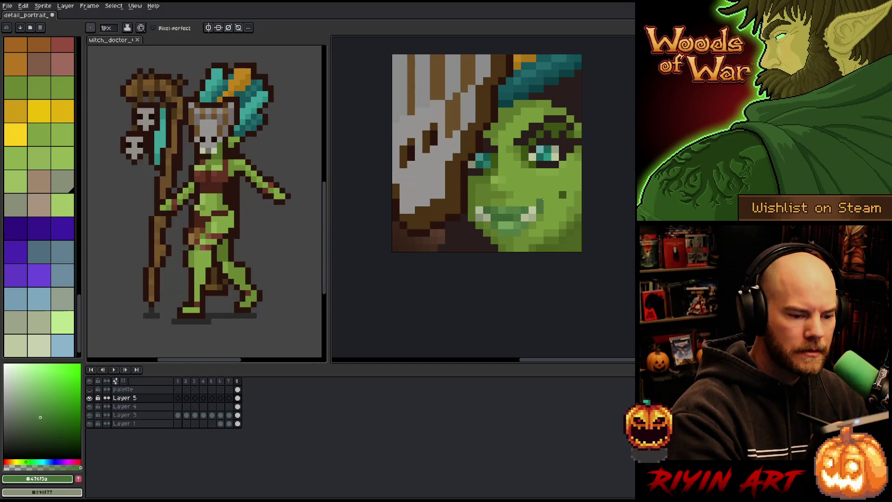
left_click(547, 209)
left_click(562, 158, "alt")
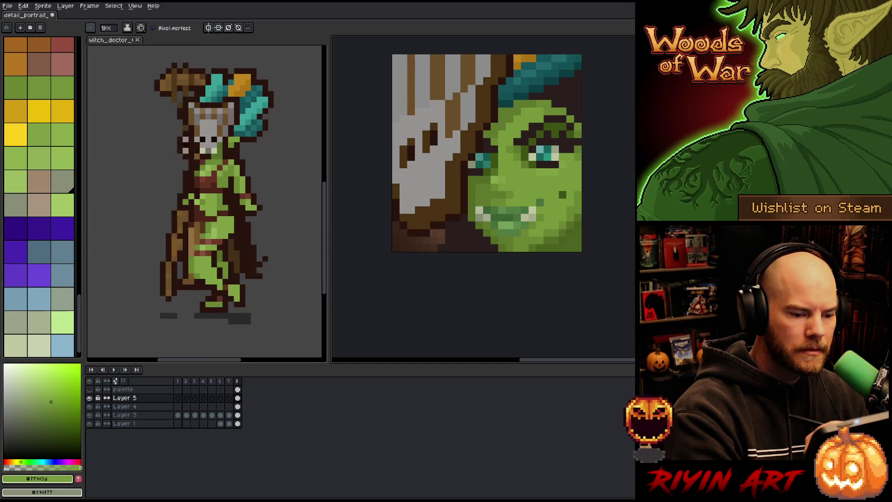
left_click(567, 148, "alt")
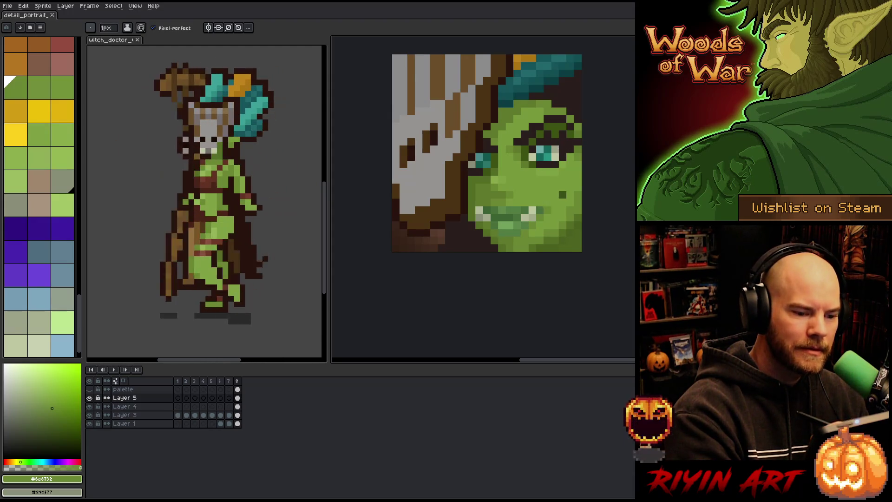
left_click(551, 201, "alt")
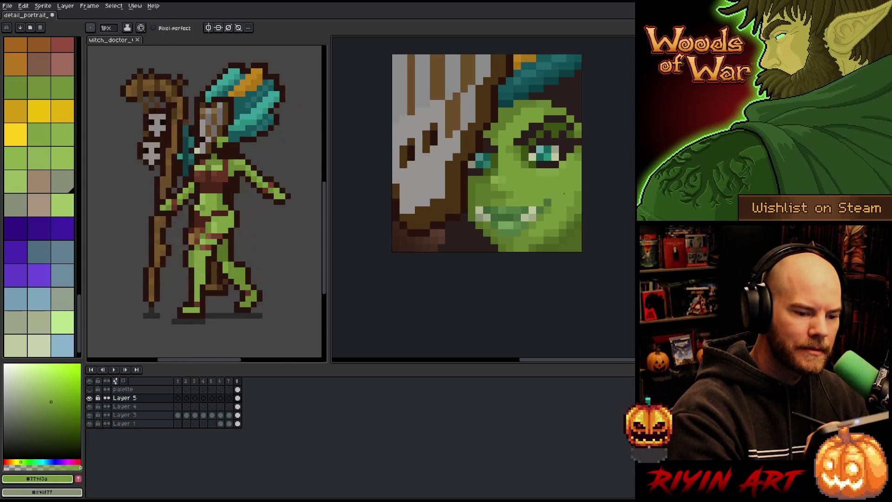
left_click(563, 195, "alt")
left_click(539, 187)
left_click(548, 179, "alt")
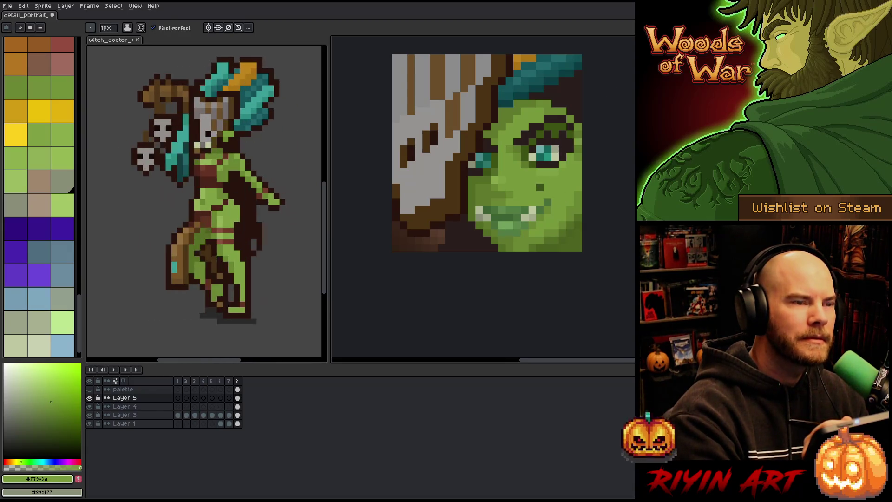
left_click(539, 186)
left_click(567, 187, "alt")
left_click(570, 183, "alt")
left_click(563, 195)
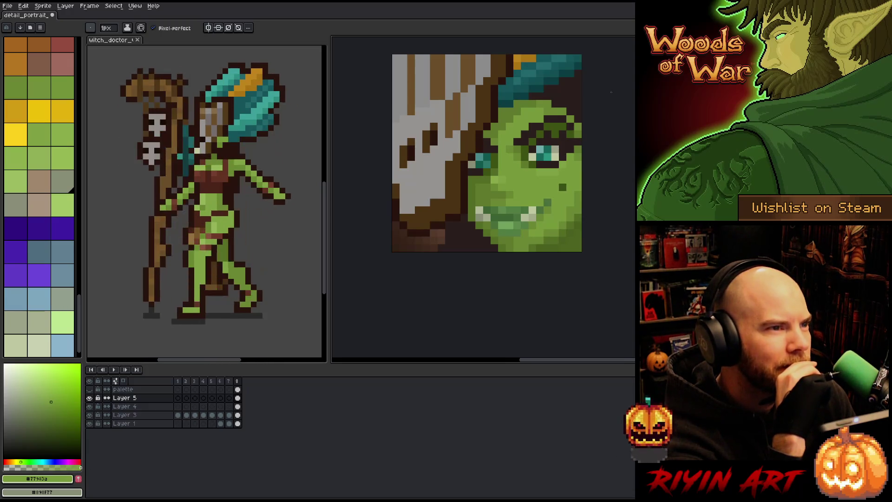
left_click(487, 203, "alt")
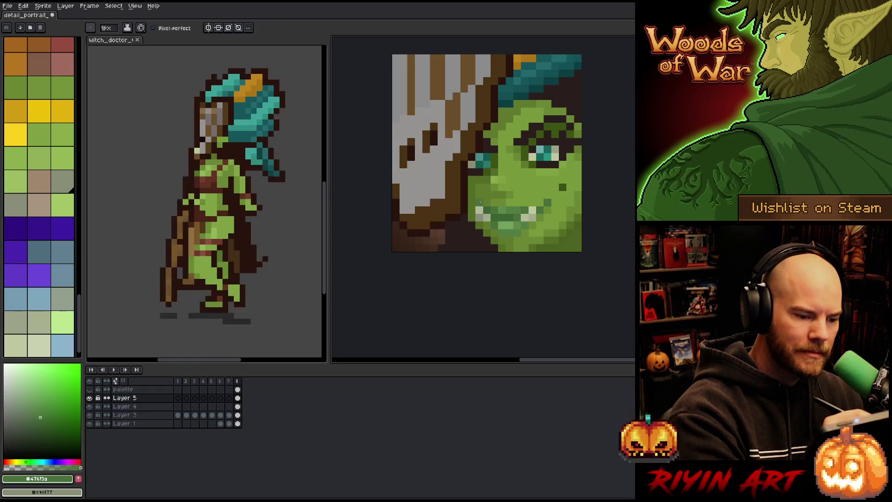
Compare the mouth-area greens #3b6233, #476f3a, #527b42 and #5d864a with the eyedropper
left_click(494, 180, "alt")
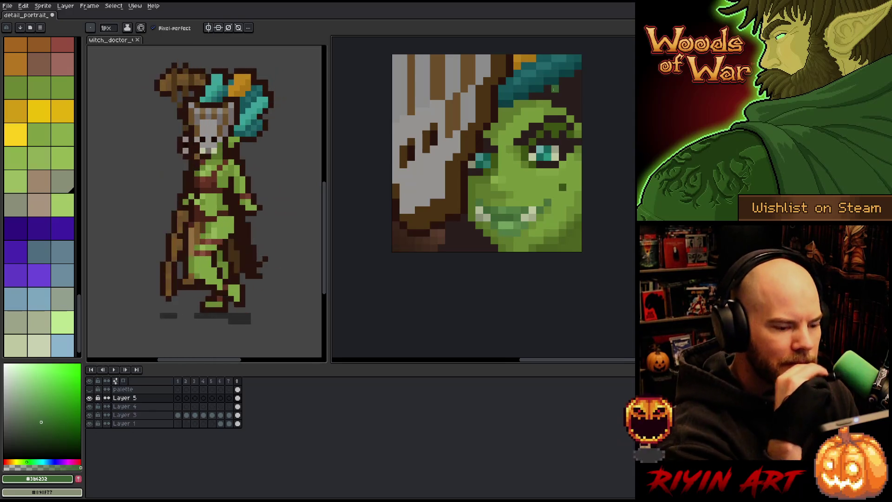
left_click(531, 224, "alt")
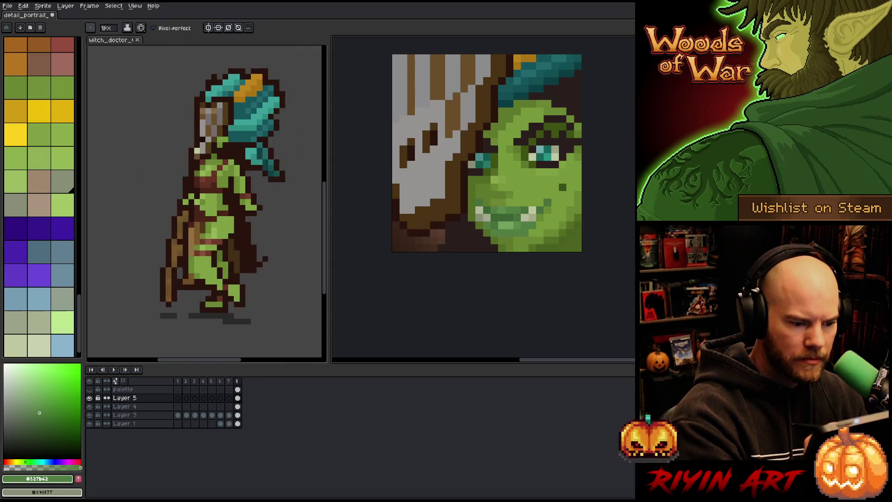
left_click(489, 225, "alt")
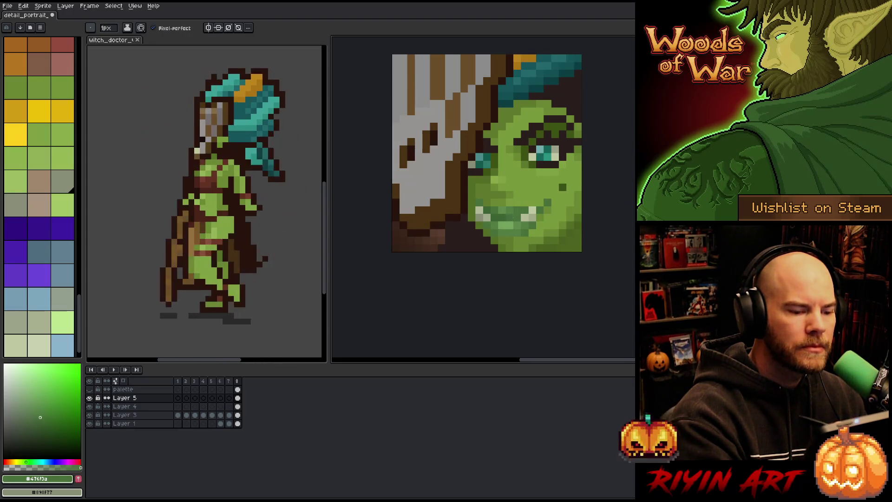
key("alt")
left_click(505, 212, "alt")
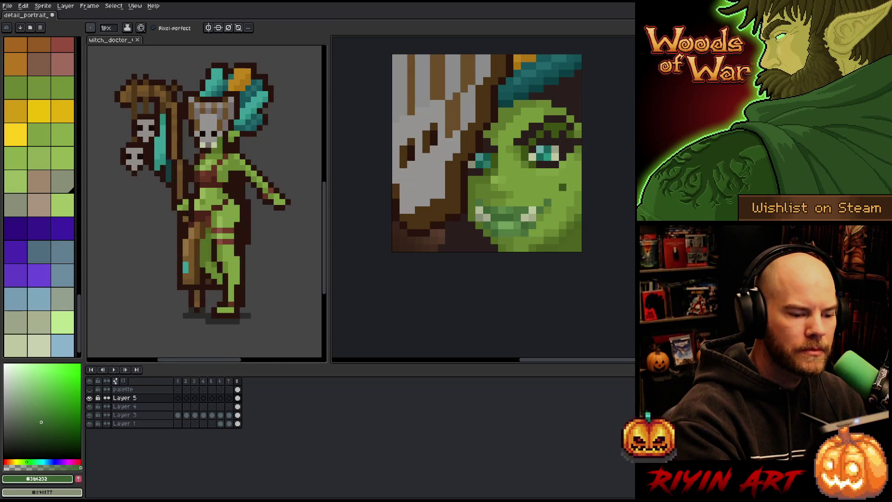
left_click(510, 213, "alt")
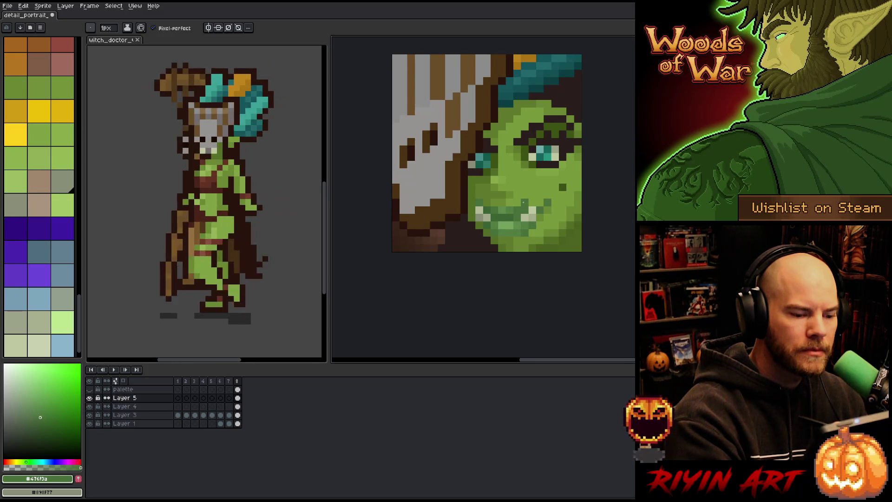
left_click(516, 219, "alt")
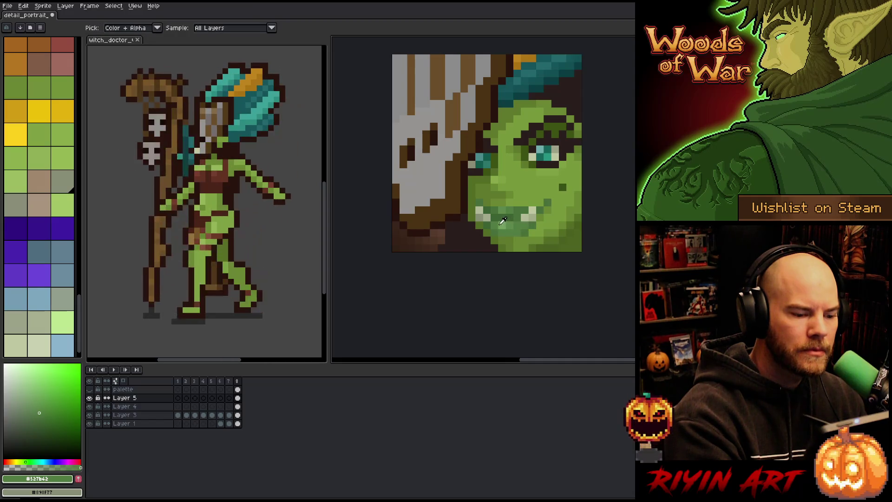
left_click(519, 219, "alt")
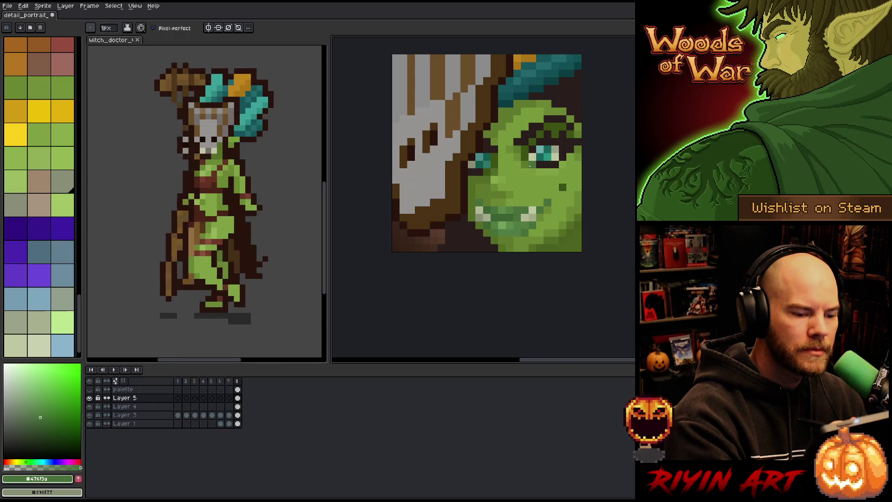
left_click(493, 228, "alt")
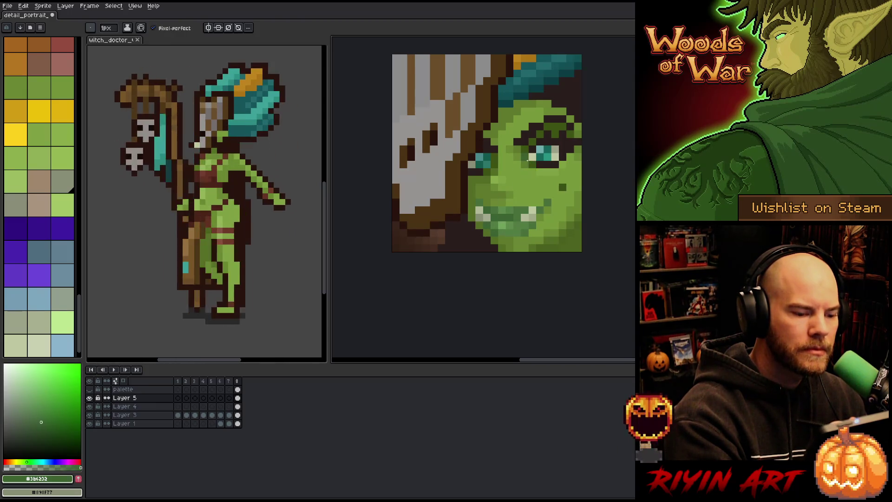
left_click(520, 236, "alt")
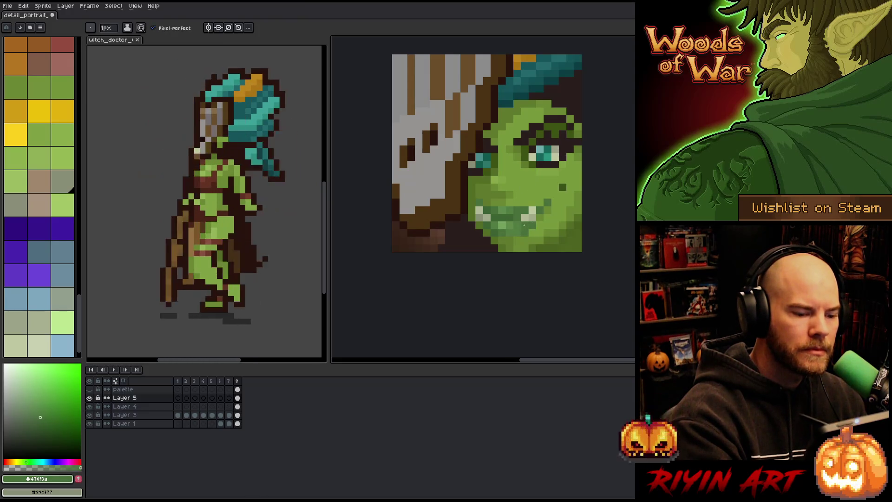
left_click(500, 227, "alt")
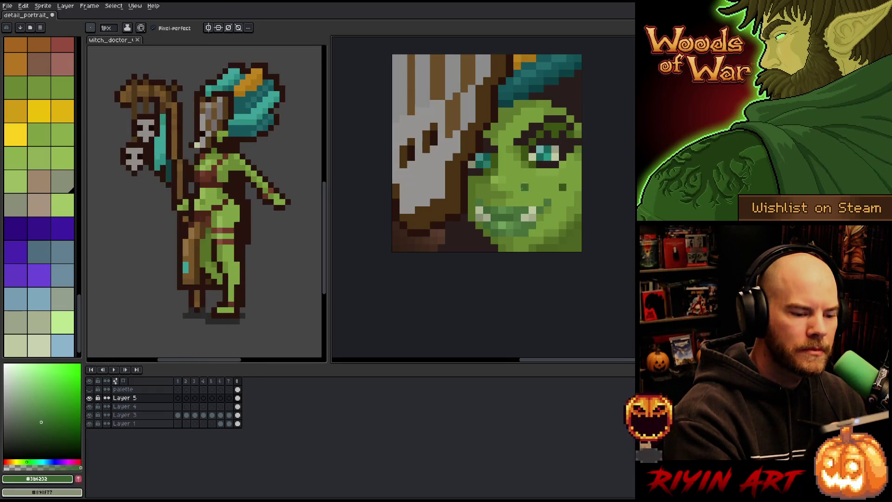
left_click(513, 219, "alt")
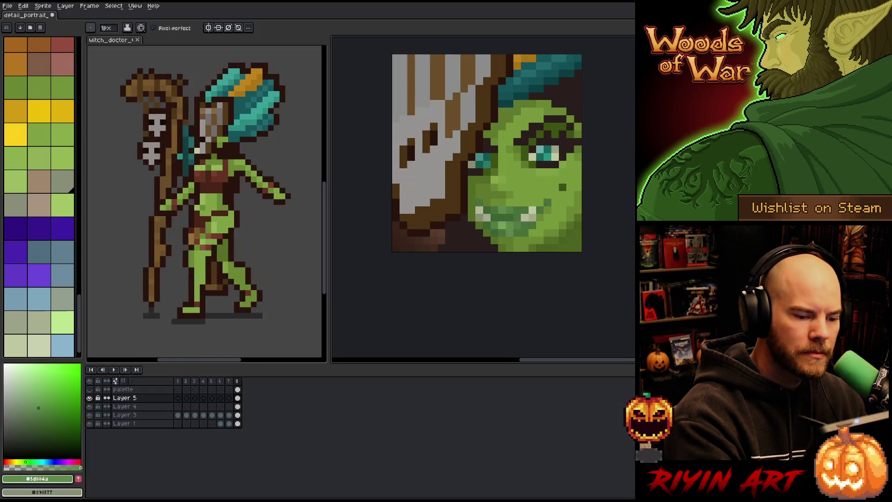
Compare the cheek greens up to highlight #77983a, then save detail_portrait
left_click(502, 232, "alt")
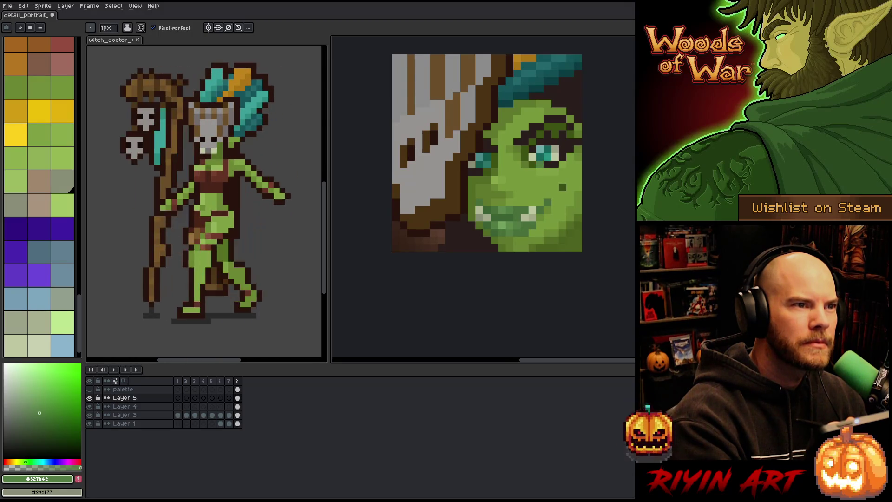
left_click(525, 194, "alt")
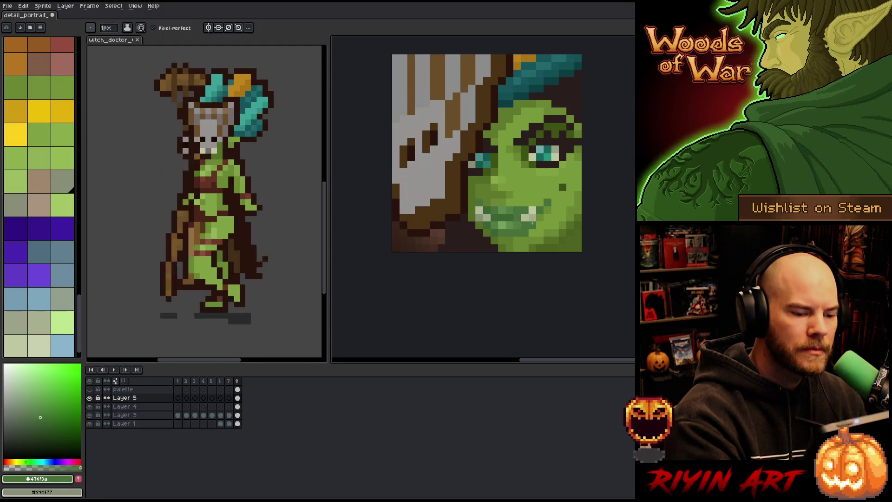
left_click(547, 195, "alt")
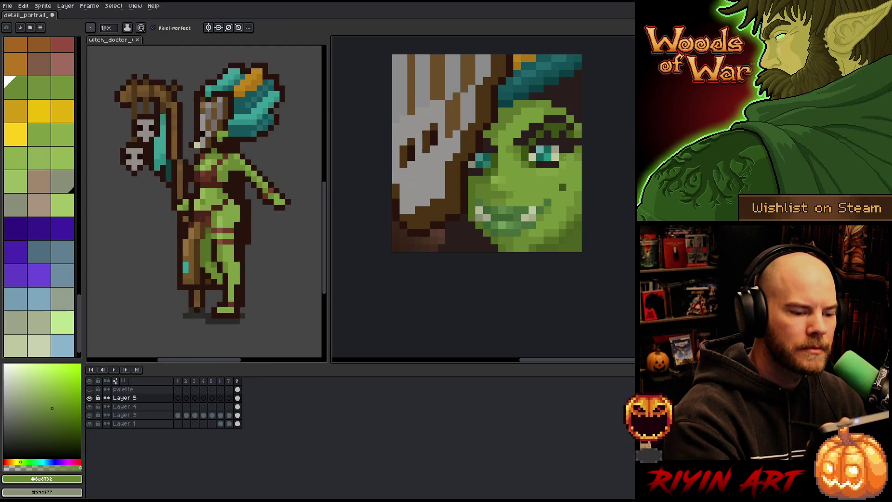
left_click(533, 187, "alt")
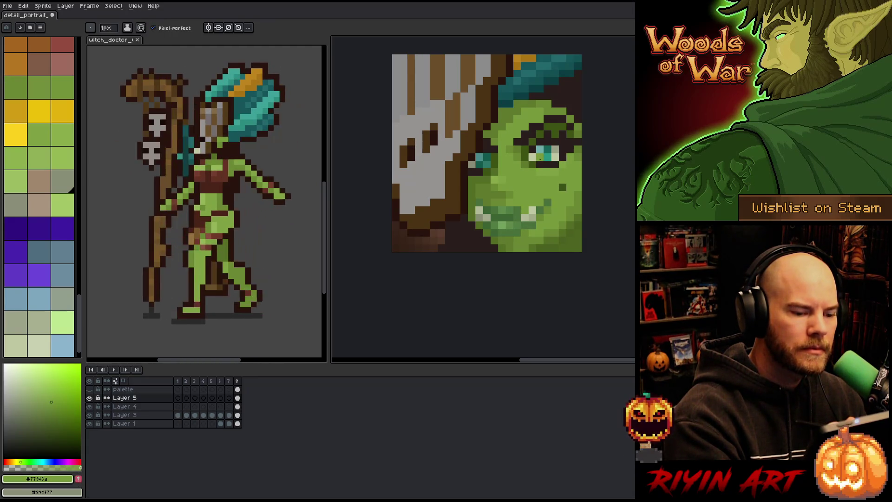
left_click(488, 194, "alt")
left_click(548, 192, "alt")
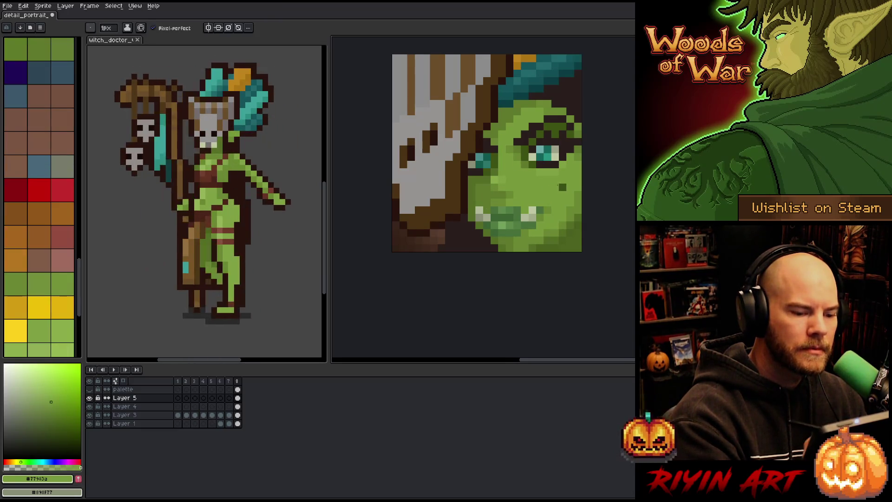
left_click(488, 209, "alt")
left_click(494, 195, "alt")
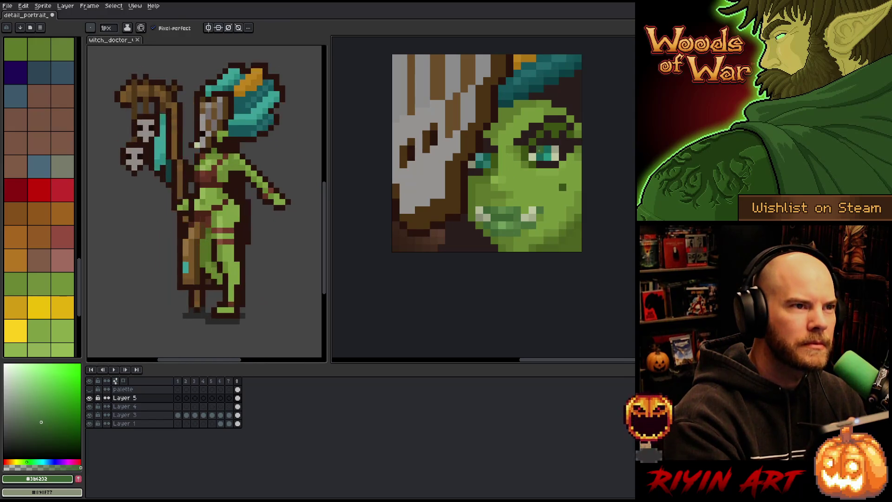
left_click(524, 187, "alt")
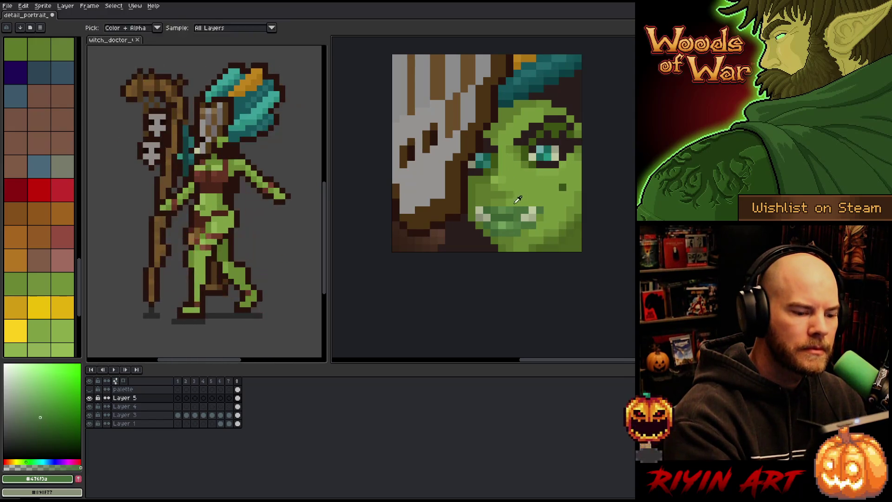
left_click(517, 203, "alt")
left_click(524, 181, "alt")
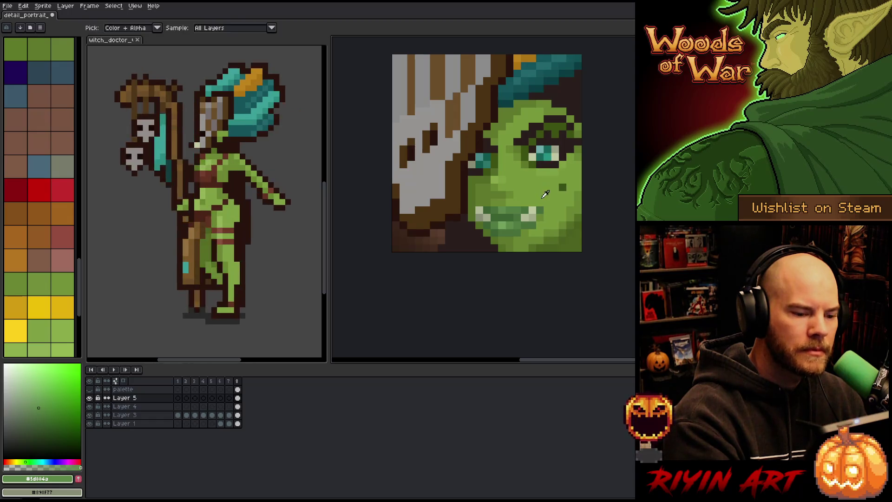
left_click(545, 191, "alt")
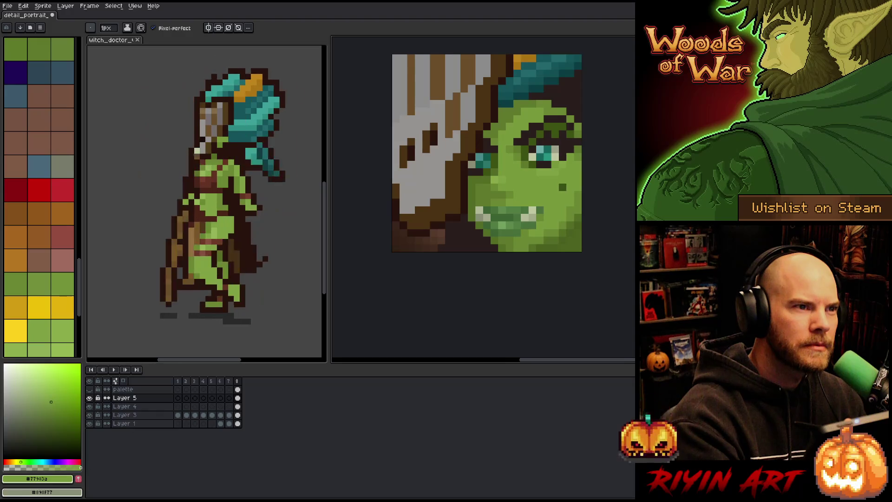
key("ctrl+s")
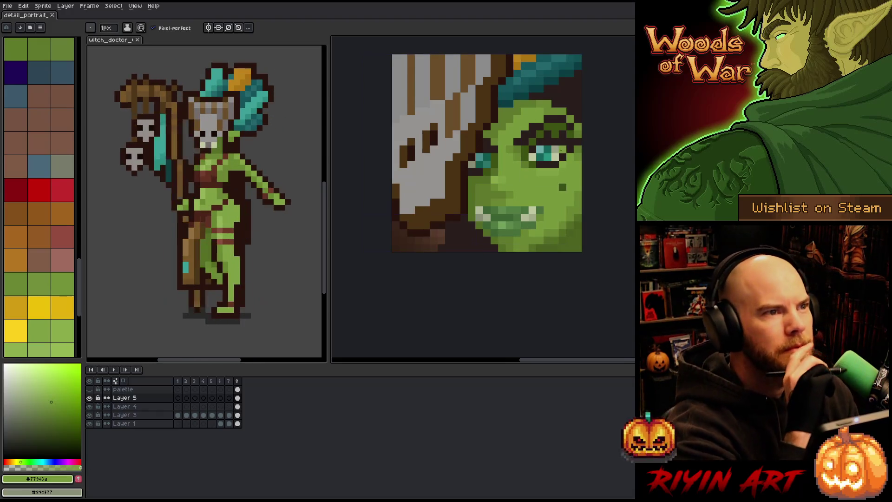
Add light-green pixels along the face's right cheek edge
scroll(436, 204, "down", 3)
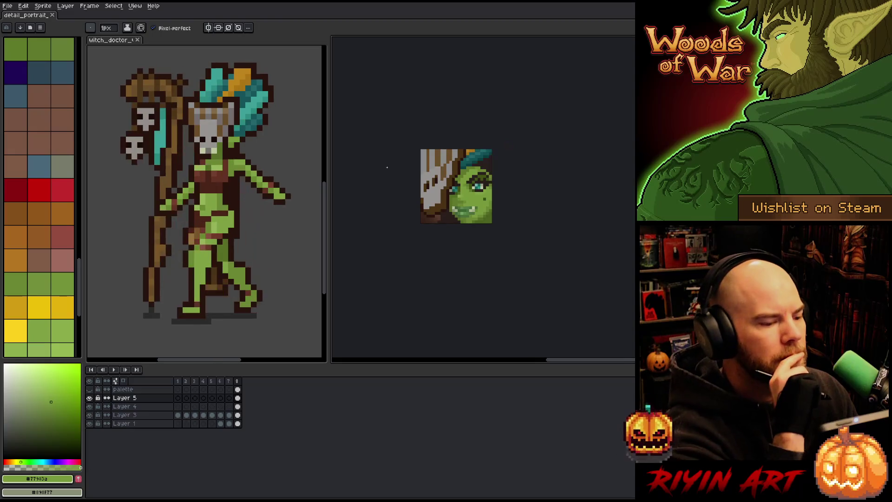
scroll(388, 169, "up", 3)
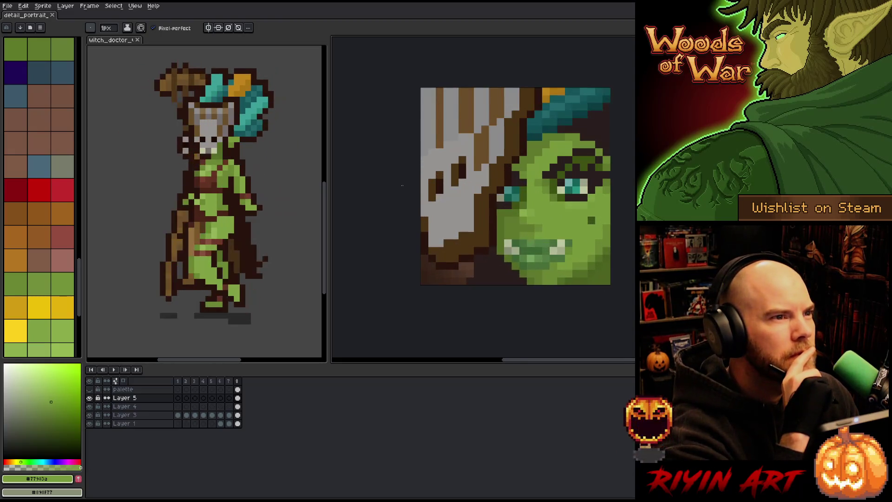
scroll(410, 202, "down", 1)
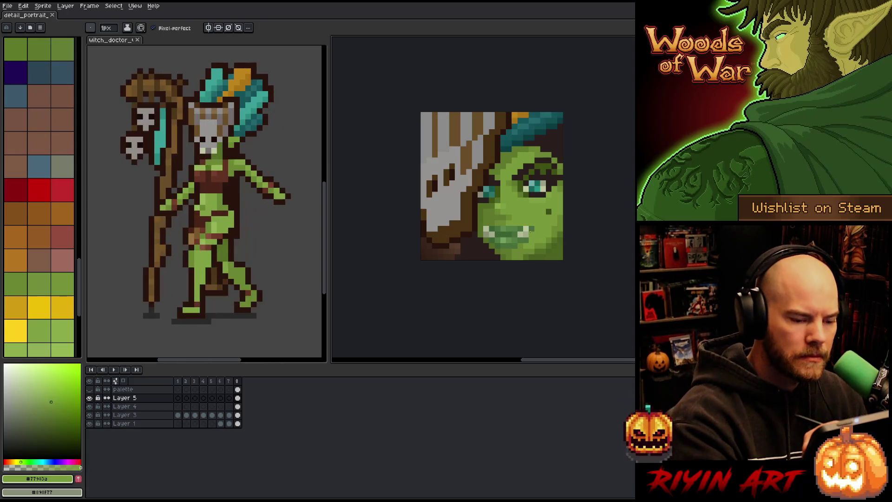
left_click(532, 229, "alt")
left_click(546, 167, "alt")
left_click(560, 160)
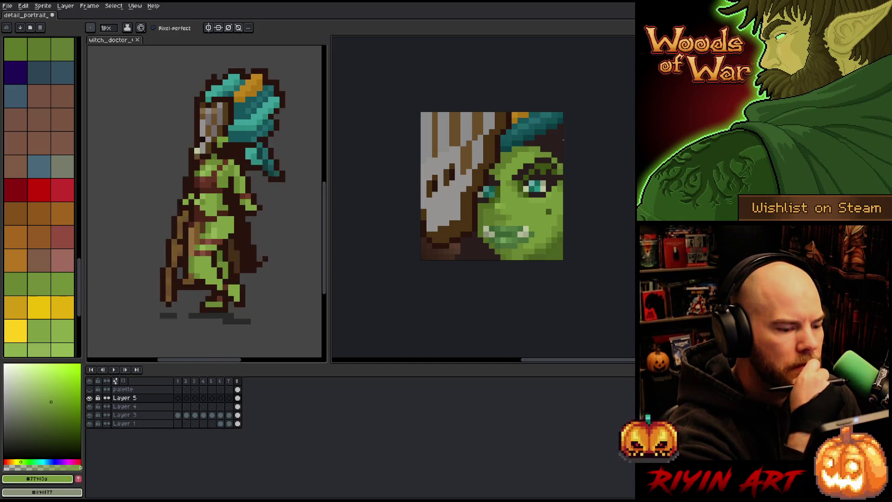
key("ctrl")
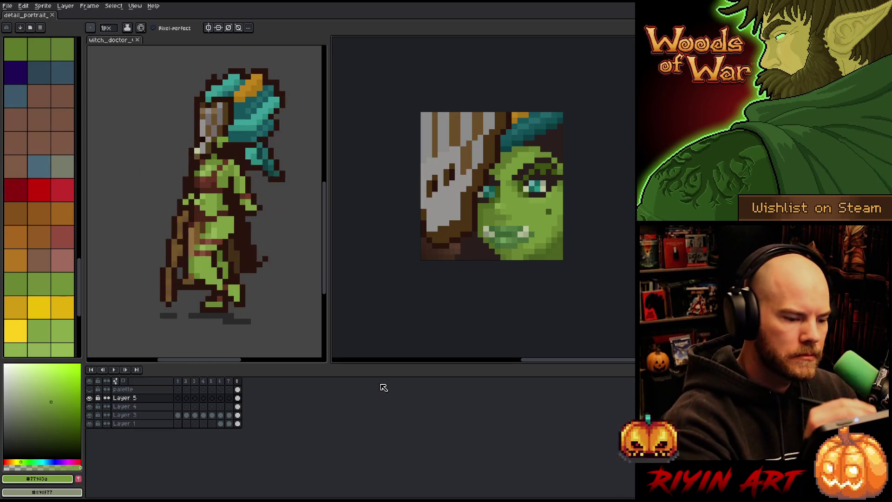
Sample the teeth colour, #546c25 and the skin greens around the mouth, ending on #476f3a
left_click(492, 231, "alt")
left_click(509, 115)
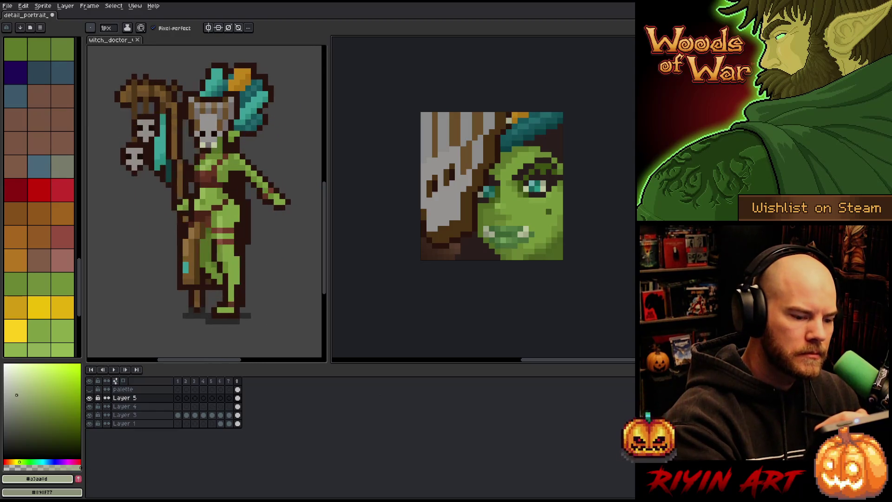
left_click(503, 149, "alt")
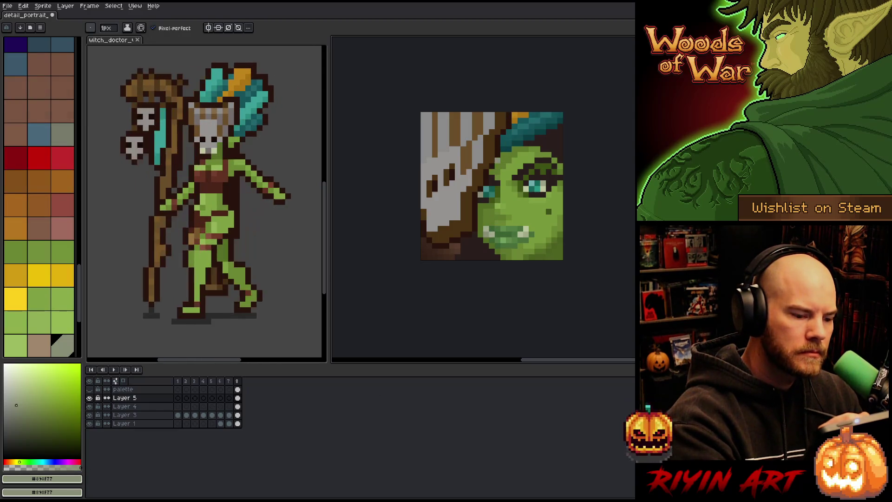
left_click(497, 176, "alt")
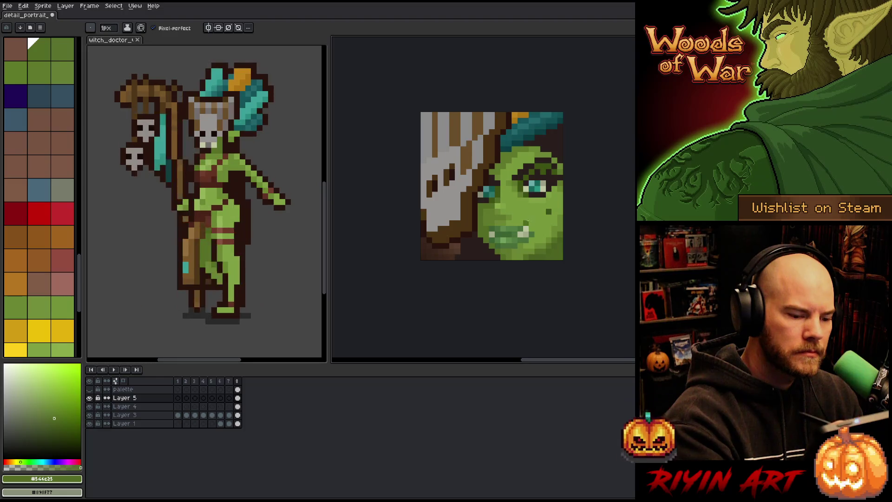
left_click(529, 222, "alt")
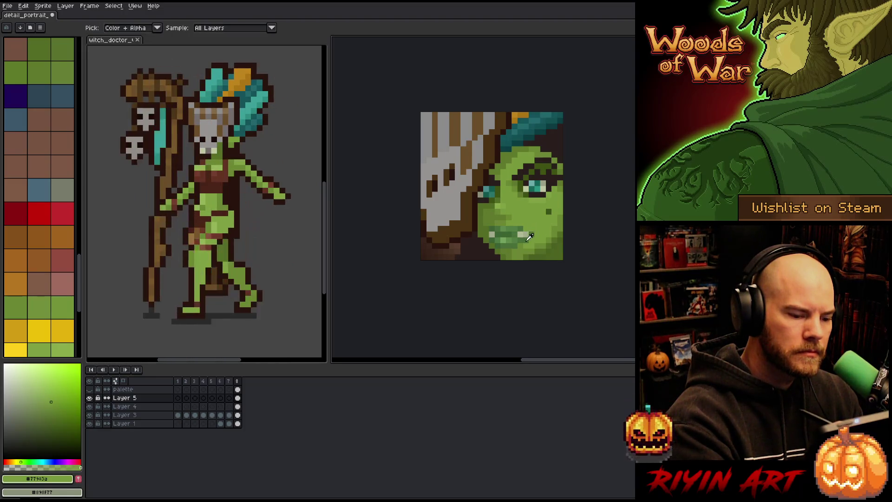
left_click(528, 234, "alt")
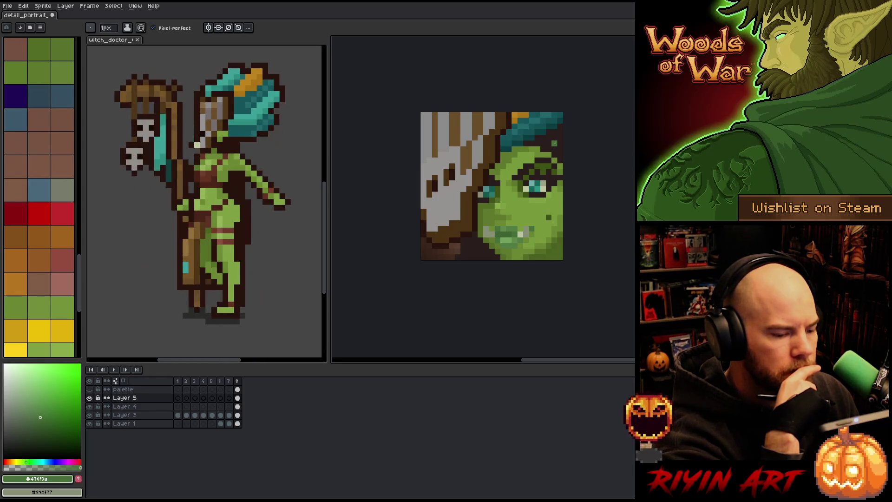
Step through undo and redo to check the layers, ending on Layer 3 with Layer 5 restored
key("ctrl+z")
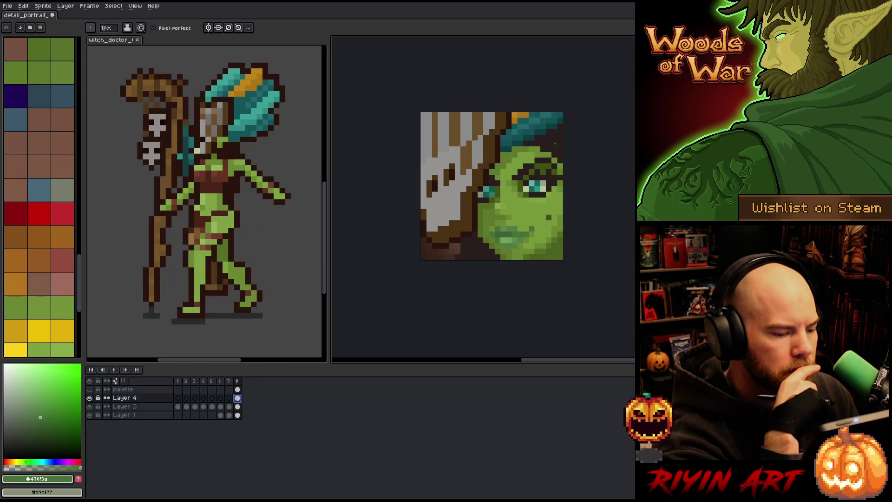
key("ctrl+y")
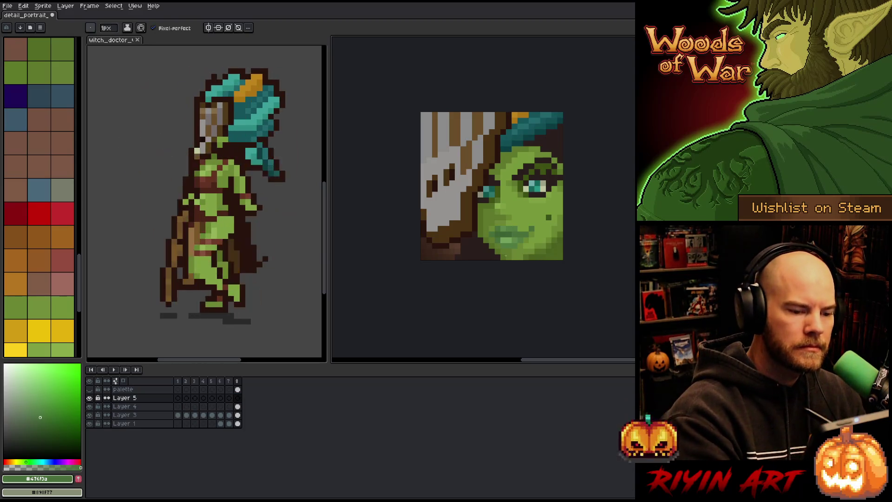
key("ctrl+z")
key("Down")
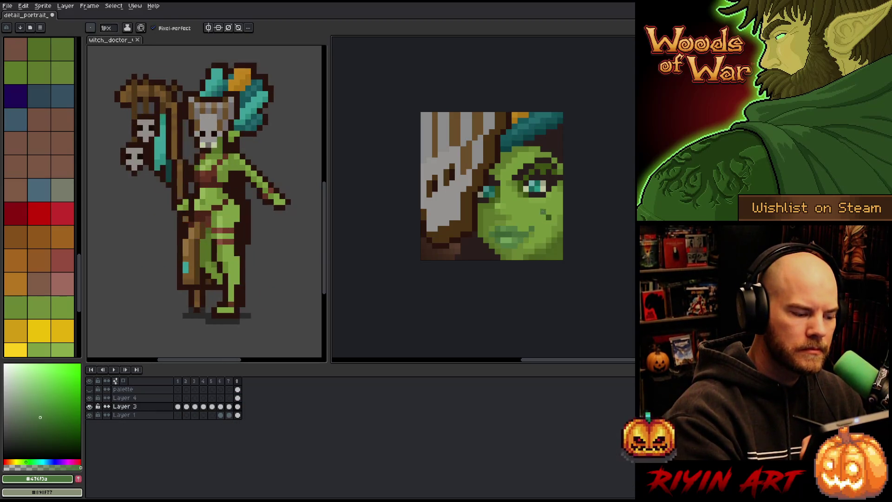
left_click(548, 220, "ctrl")
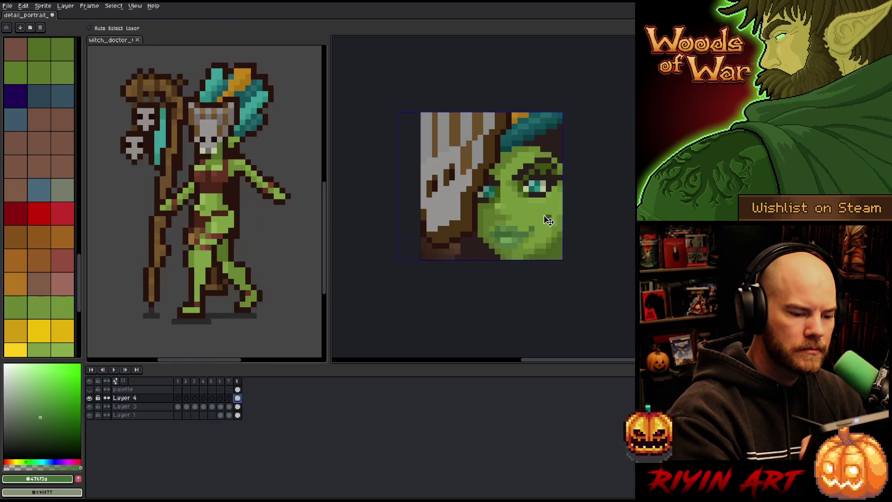
key("Down")
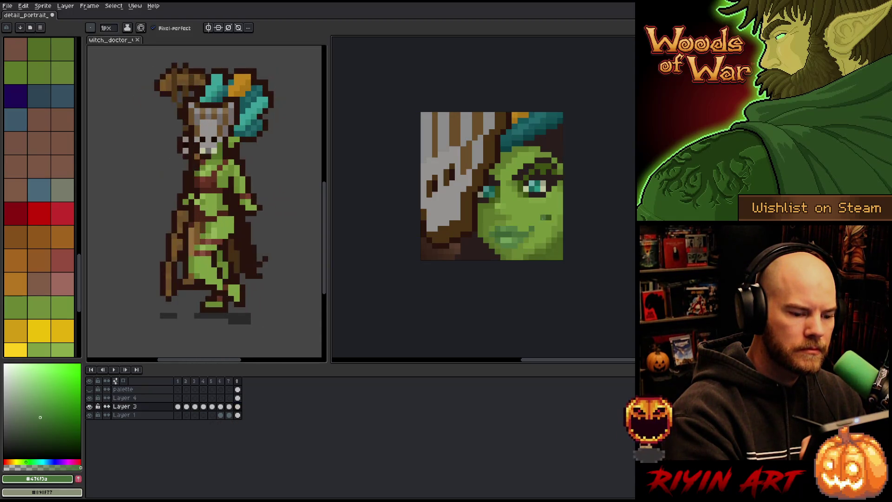
key("ctrl+y")
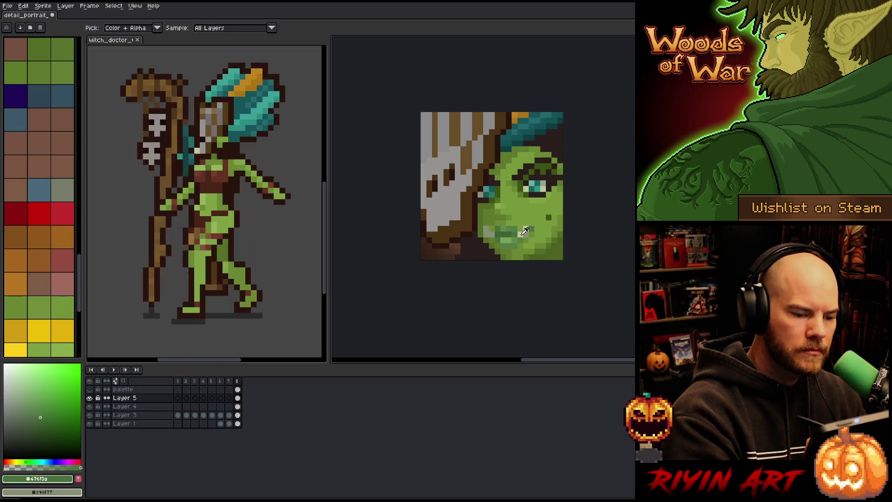
Using pale #bec7a1, pencil tusk pixels at both mouth corners and a cheek highlight
left_click(523, 231, "alt")
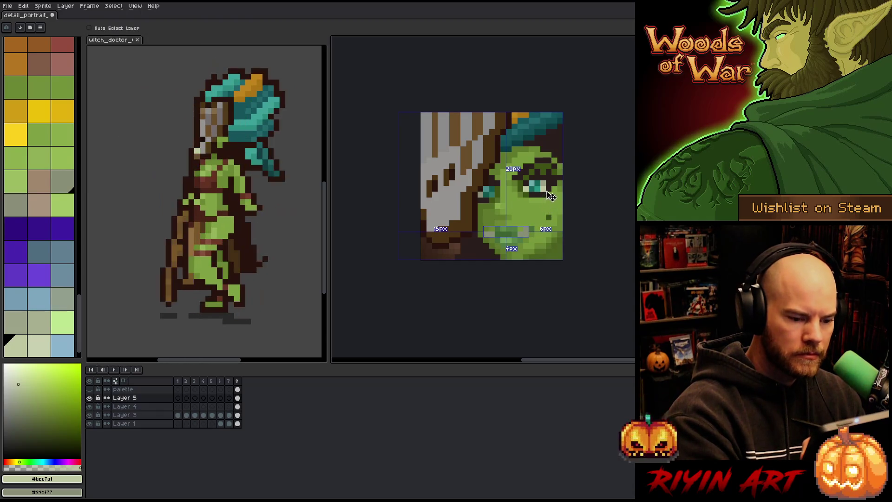
key("ctrl+d")
key("b")
left_click(520, 234)
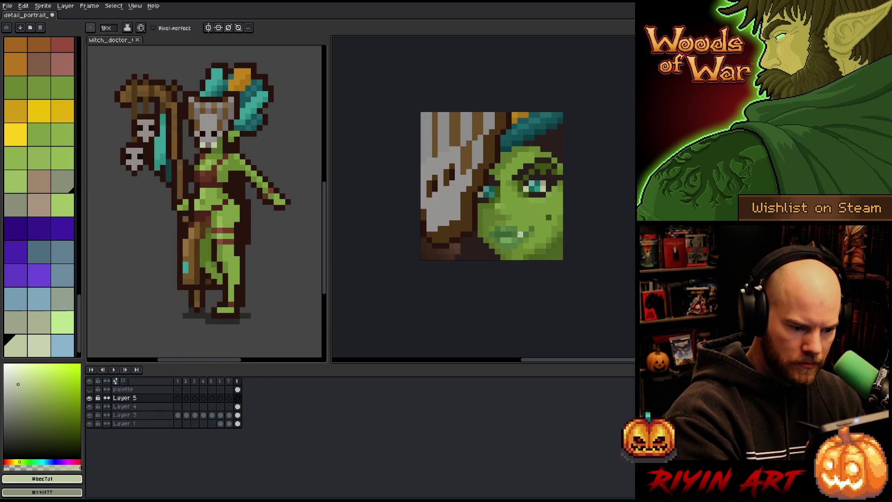
left_click(491, 234)
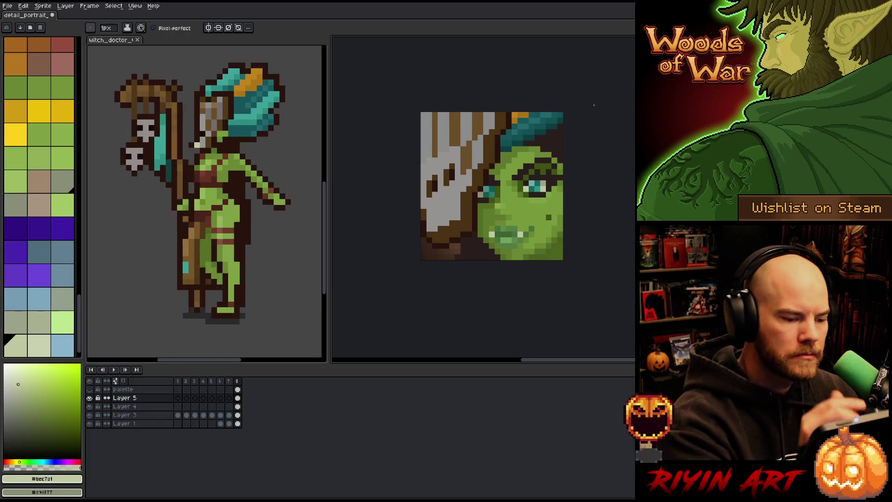
left_click(525, 218)
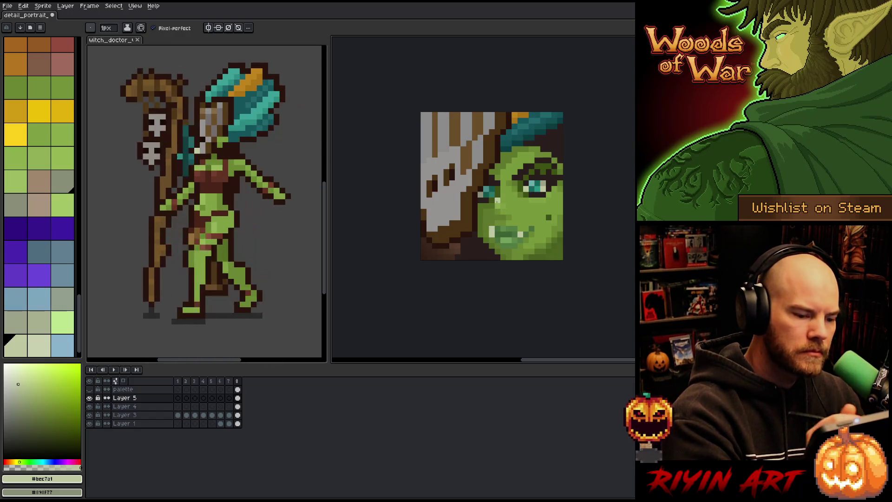
left_click(485, 228)
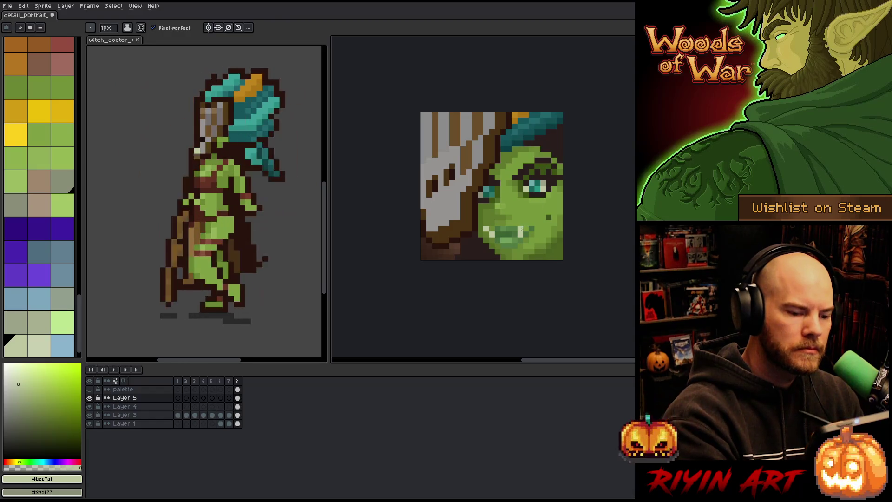
left_click(520, 229)
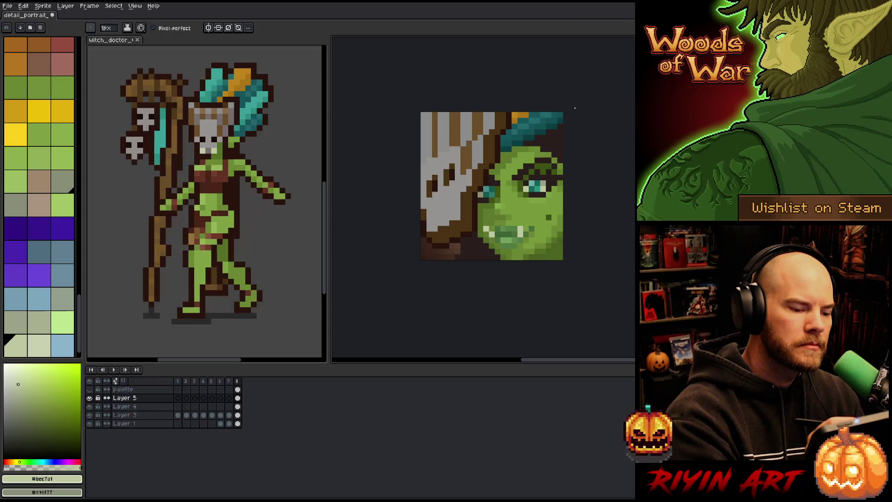
Eyedrop muted olive and grey-green #949b7e tones and recolour a pixel near the portrait's top
key("i")
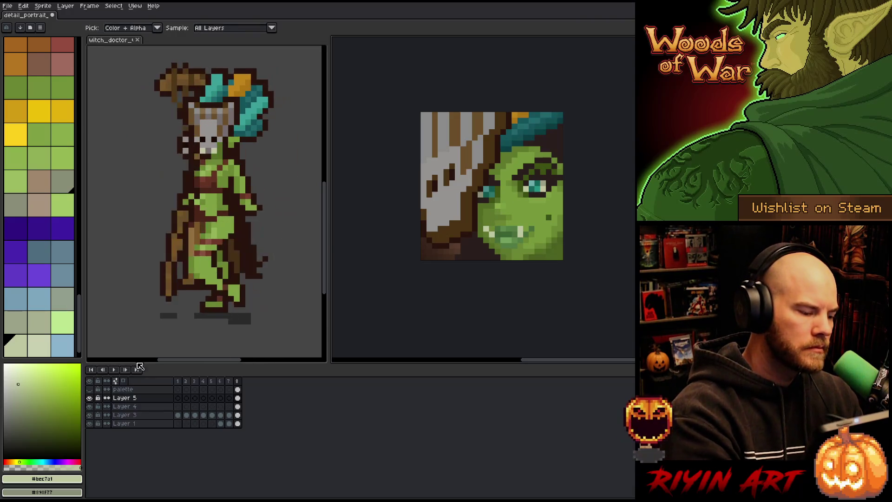
left_click(139, 367)
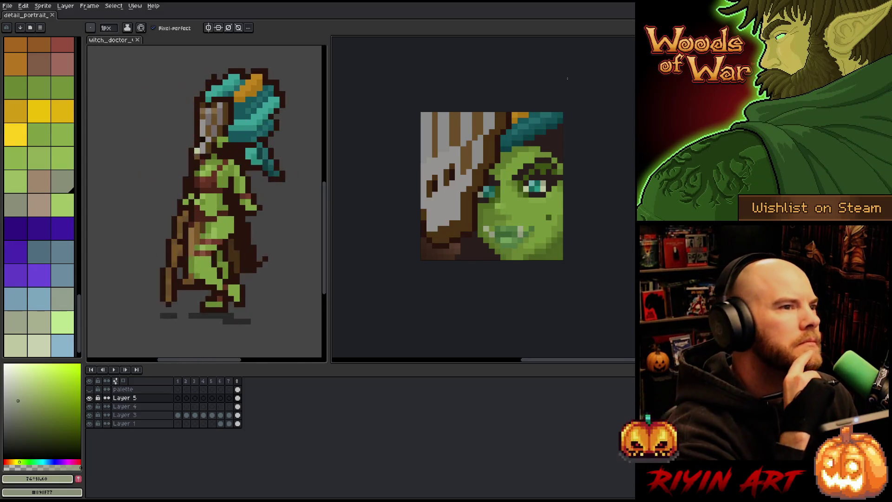
scroll(497, 255, "down", 3)
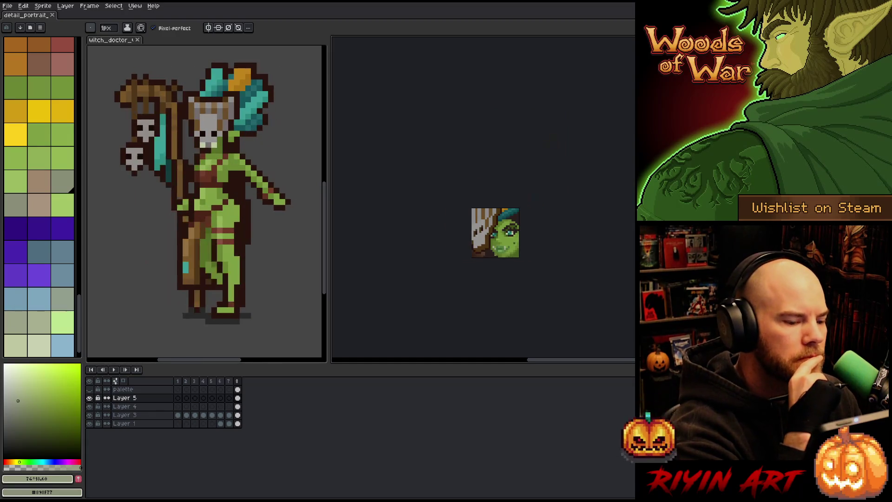
scroll(480, 266, "up", 2)
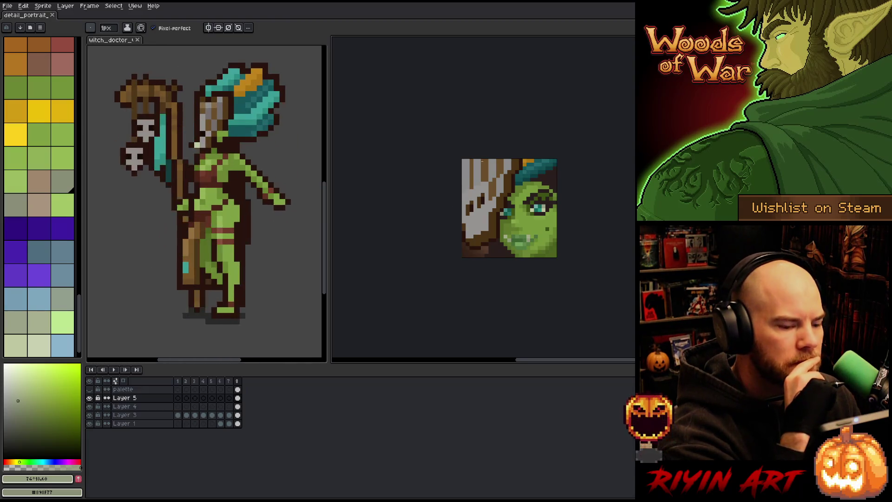
scroll(481, 161, "up", 1)
left_click(548, 218, "alt")
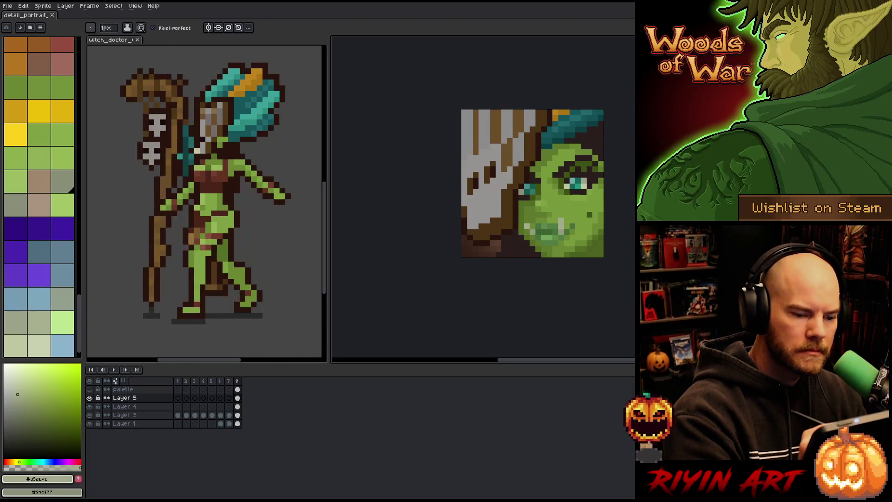
left_click(558, 138)
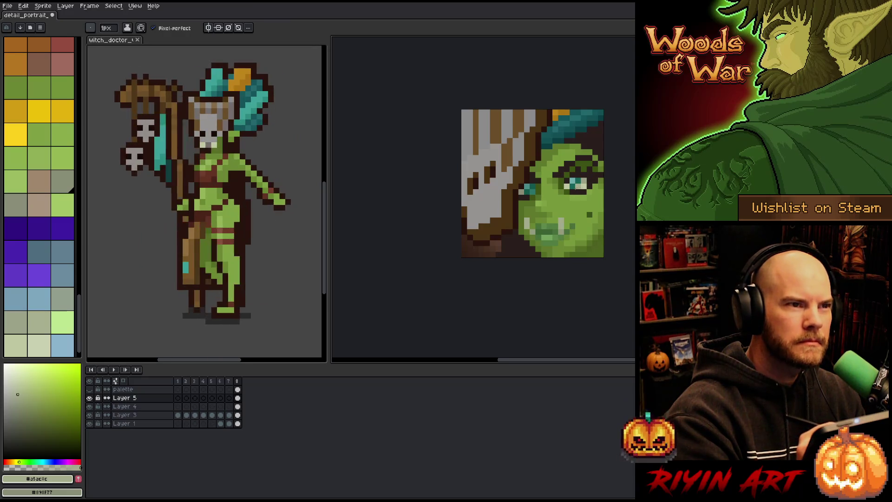
left_click(566, 190, "alt")
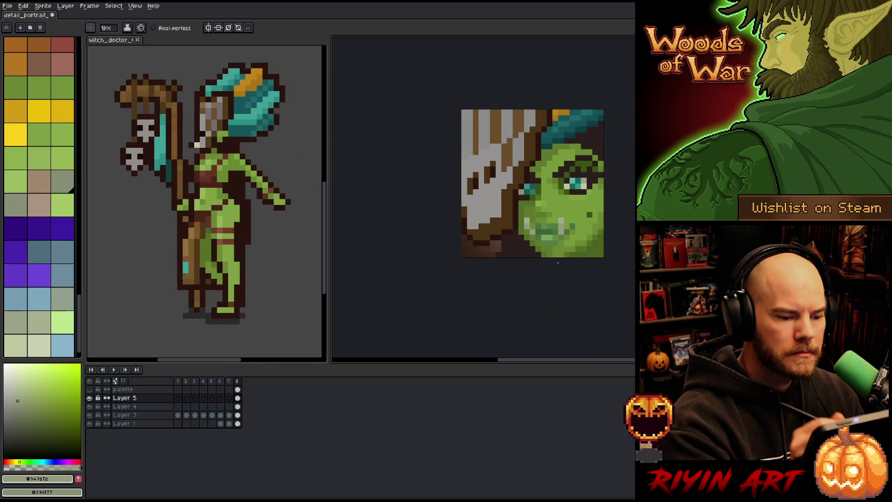
scroll(558, 262, "up", 1)
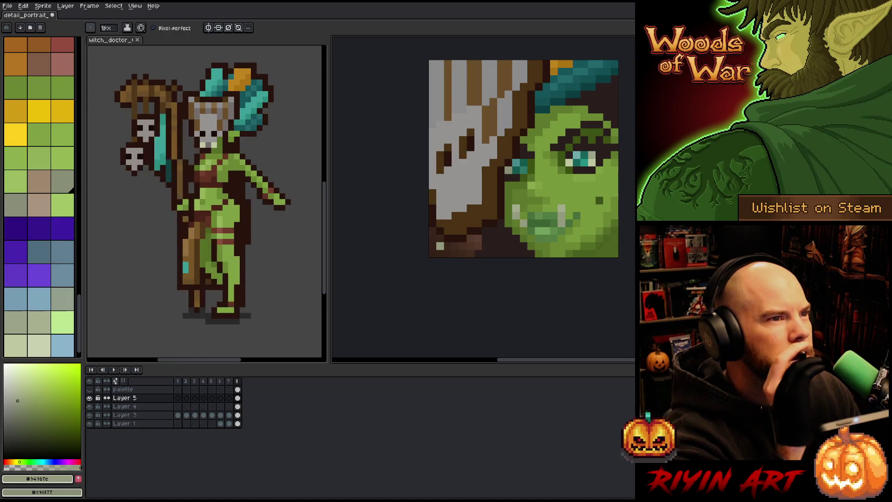
Eyedrop the face greens #476f3a, #3b6233, a mid green and a lighter green
scroll(441, 243, "down", 2)
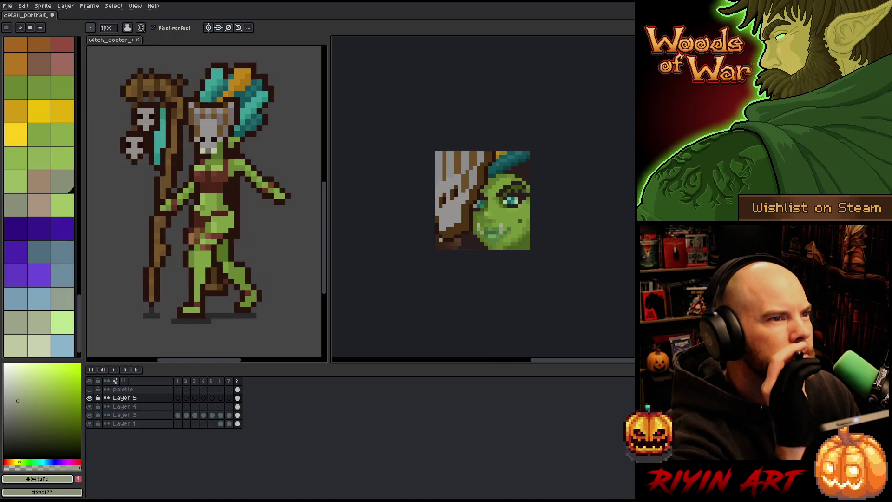
scroll(441, 240, "up", 1)
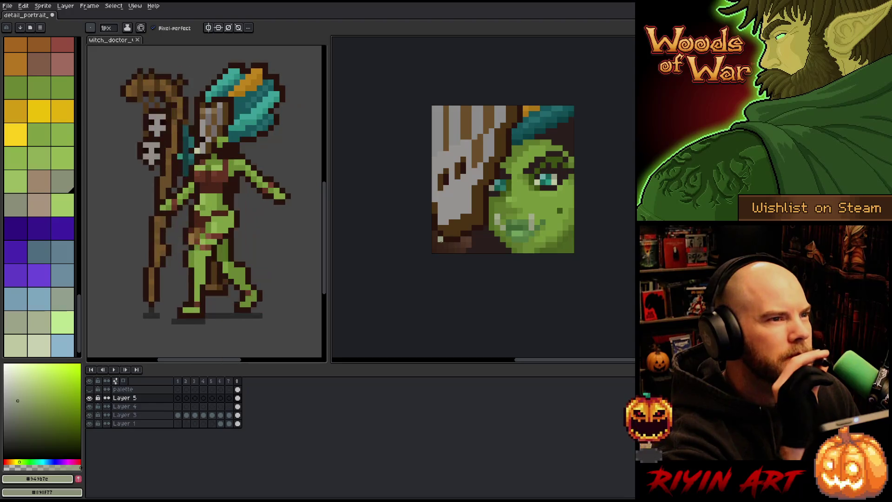
scroll(440, 240, "up", 1)
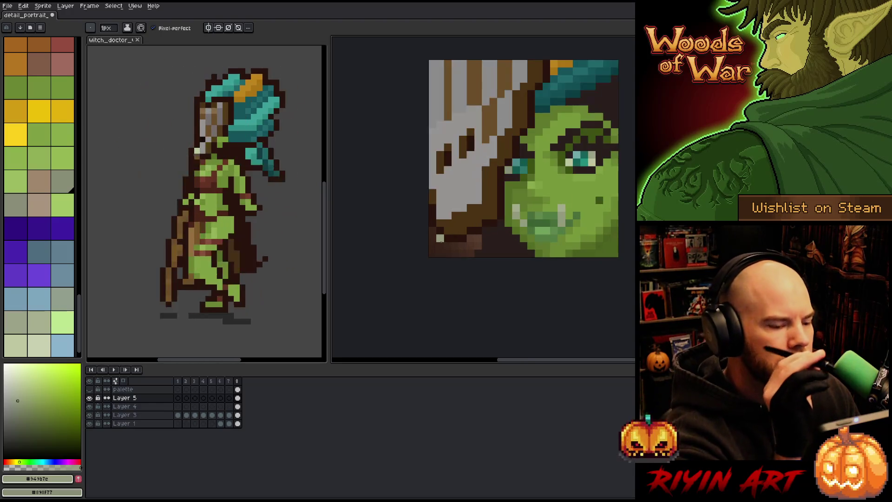
left_click(528, 228, "alt")
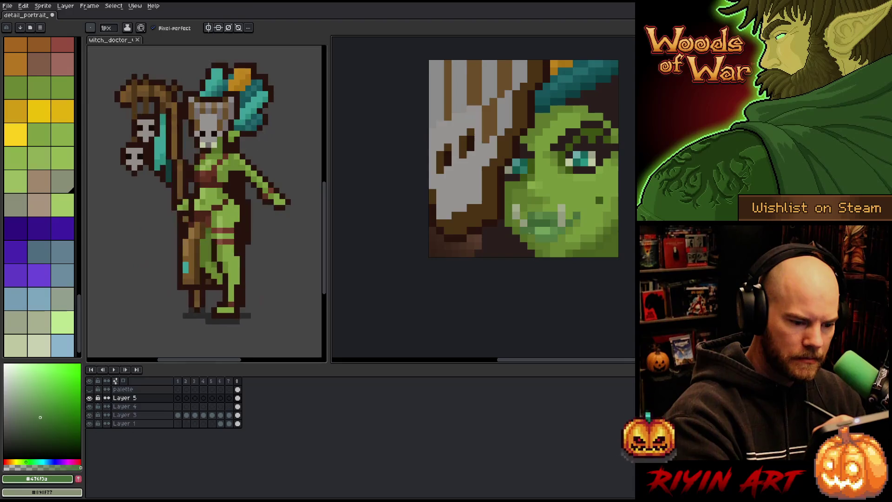
left_click(538, 219, "alt")
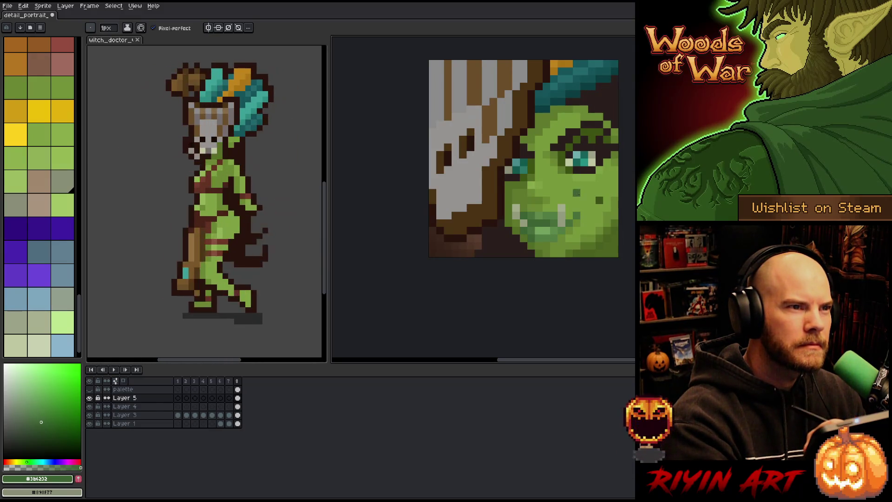
key("i")
left_click(530, 193)
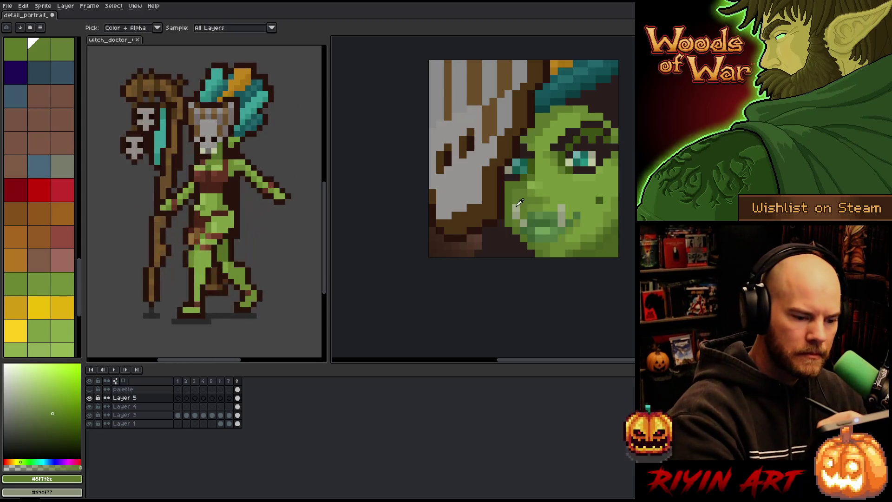
left_click(566, 205, "alt")
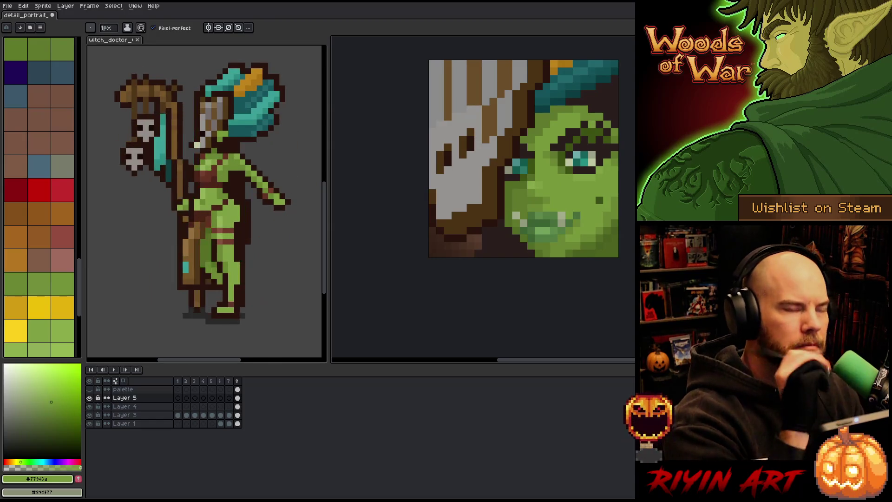
Paint green pixels on the face and beside the teal hair, save, and re-centre the view
key("ctrl+s")
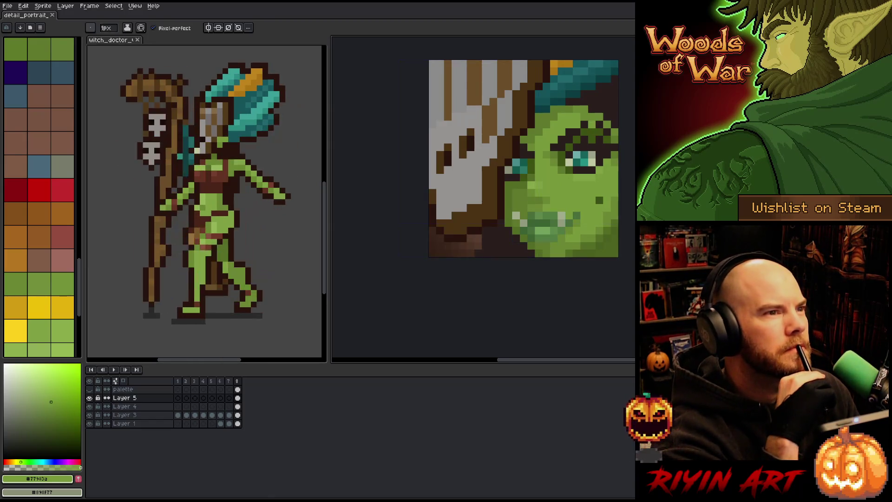
left_click(558, 203)
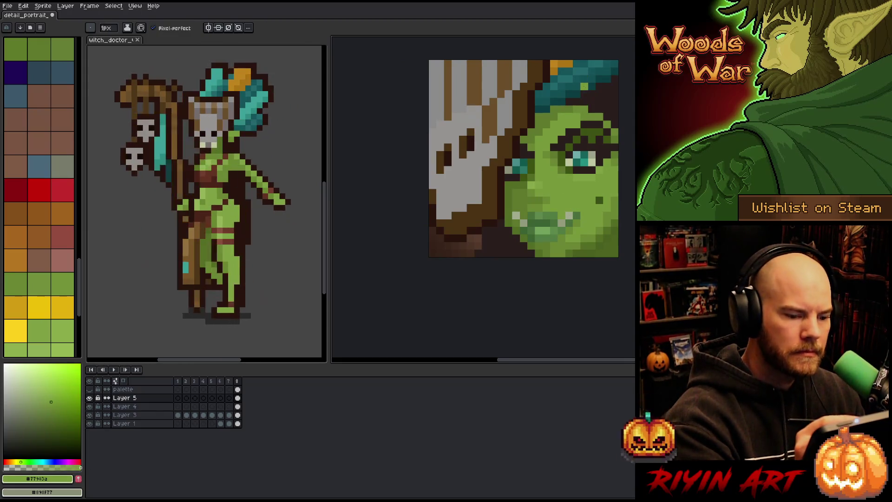
key("ctrl+s")
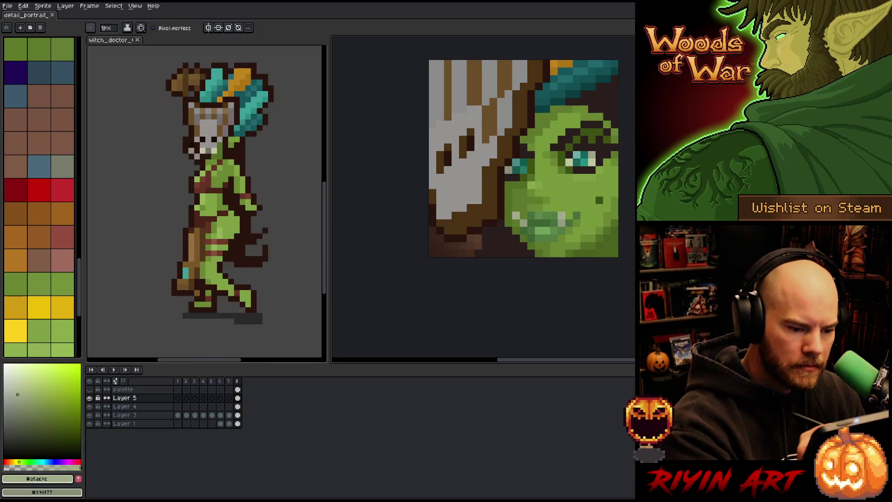
left_click(599, 86)
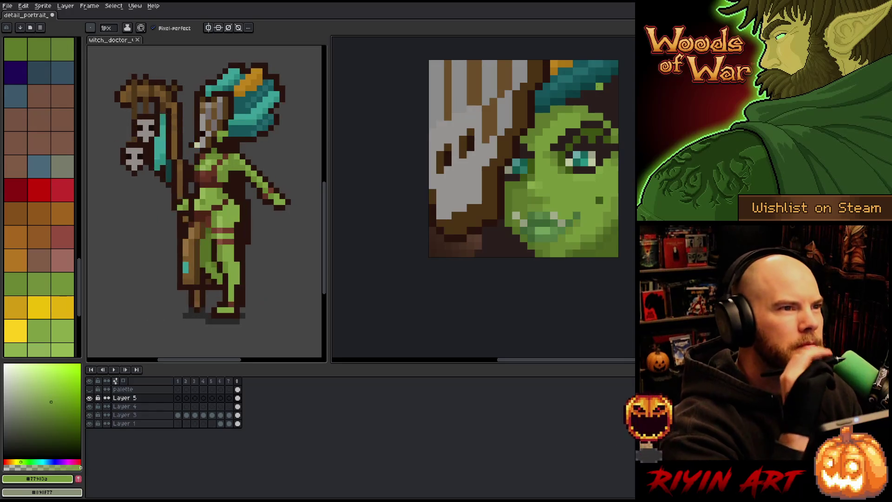
key("ctrl+s")
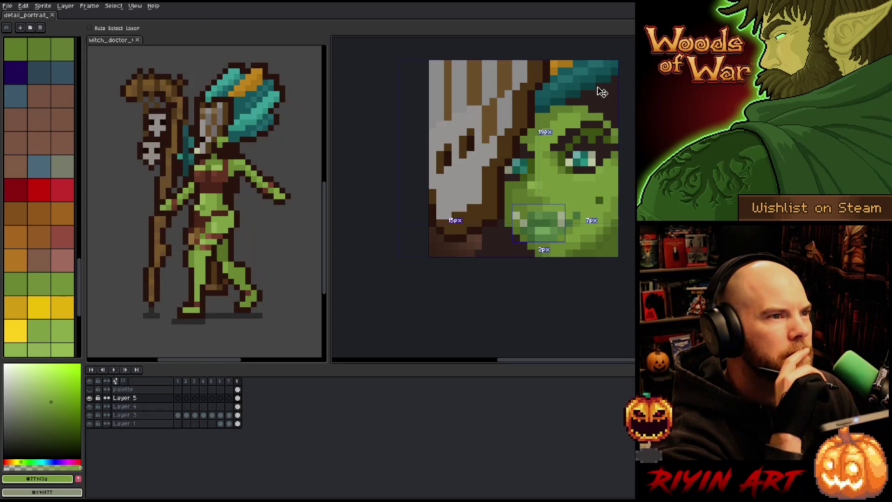
scroll(530, 214, "down", 2)
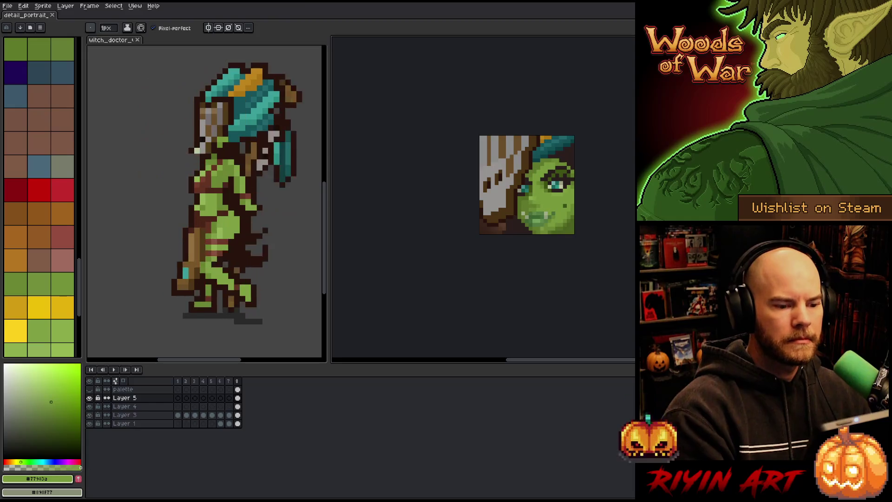
left_click_drag(551, 227, 455, 234)
scroll(400, 202, "up", 2)
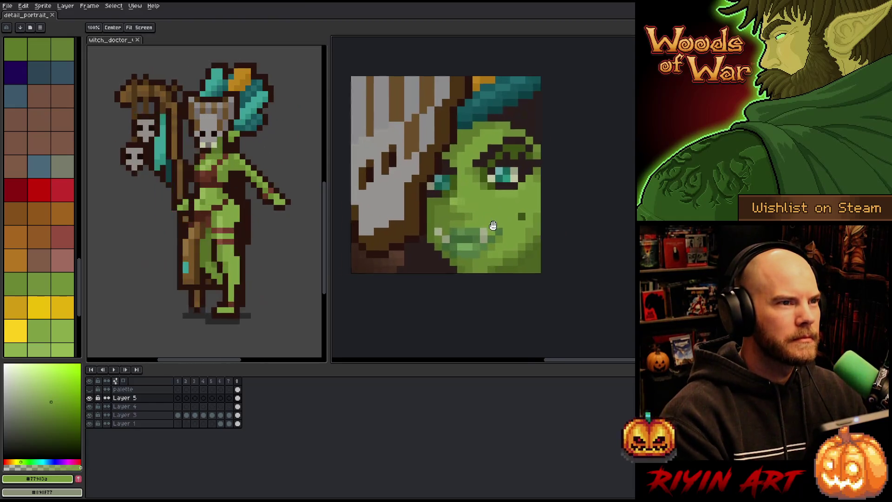
mouse_move(567, 241)
left_mouse_down()
mouse_move(584, 239)
mouse_move(609, 272)
left_mouse_up()
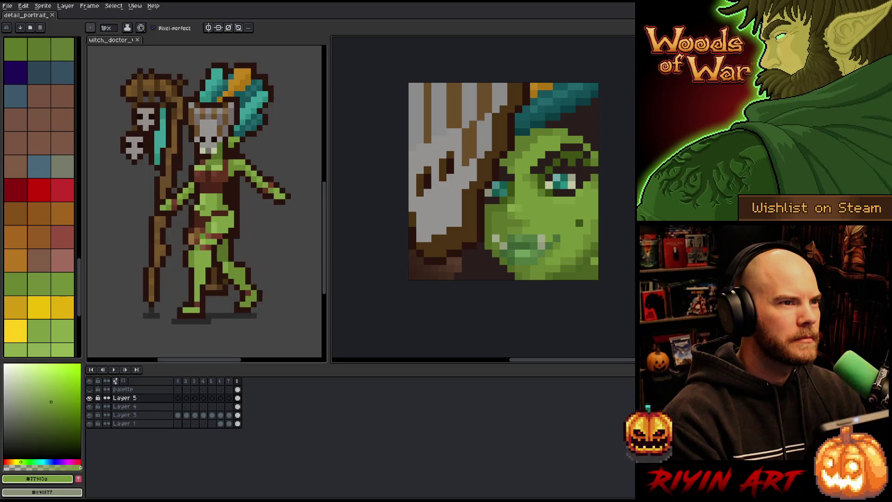
scroll(563, 252, "down", 1)
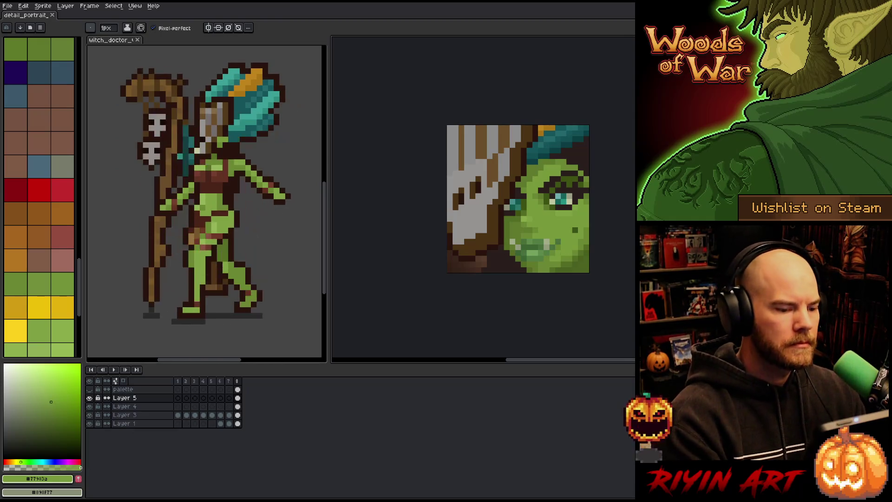
Paint lighter pixels down the left brown hair strand and pick a medium brown
left_click(496, 227, "alt")
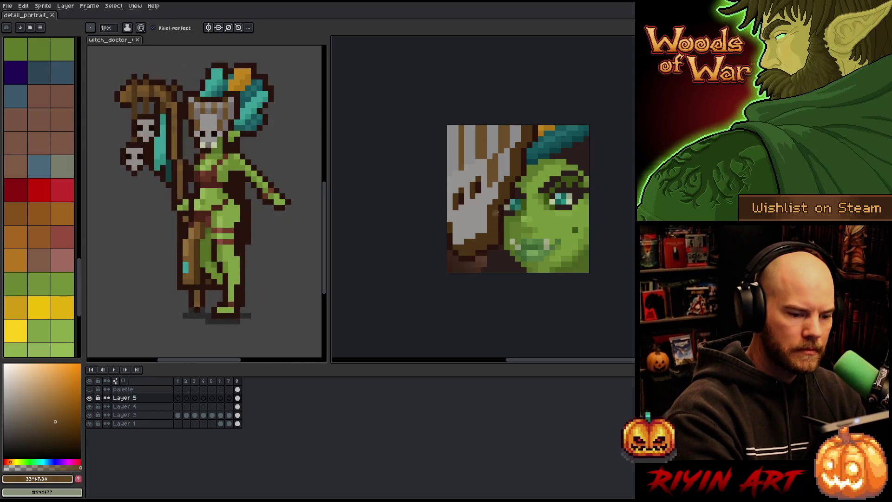
left_click_drag(495, 213, 493, 236)
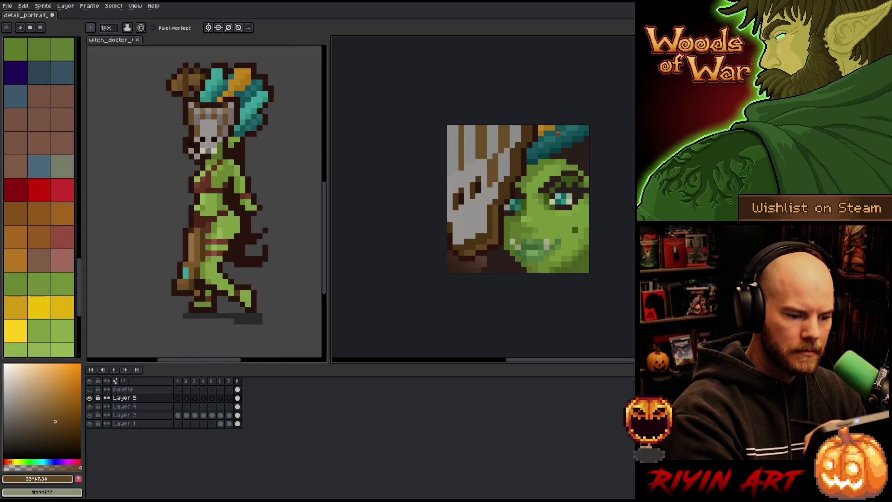
left_click(504, 188, "alt")
Adjust the brown to a darker shade, try a paint-bucket fill on the hair, and undo it
key("g")
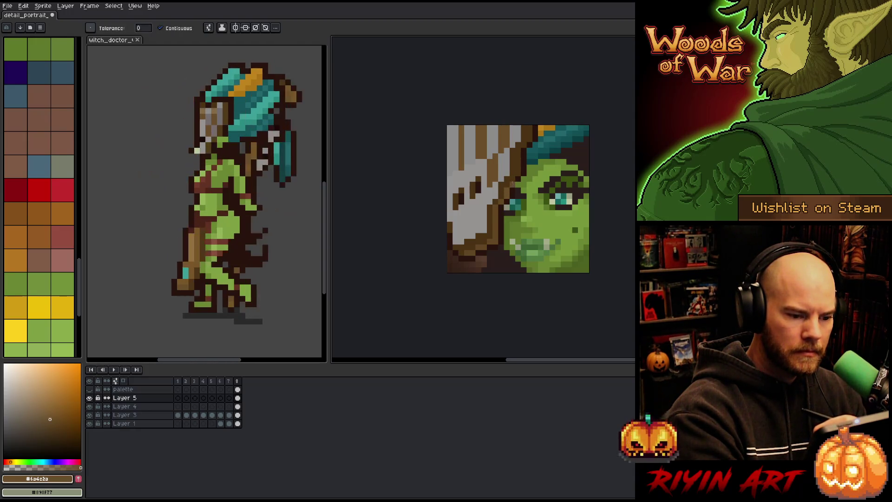
left_click(40, 417)
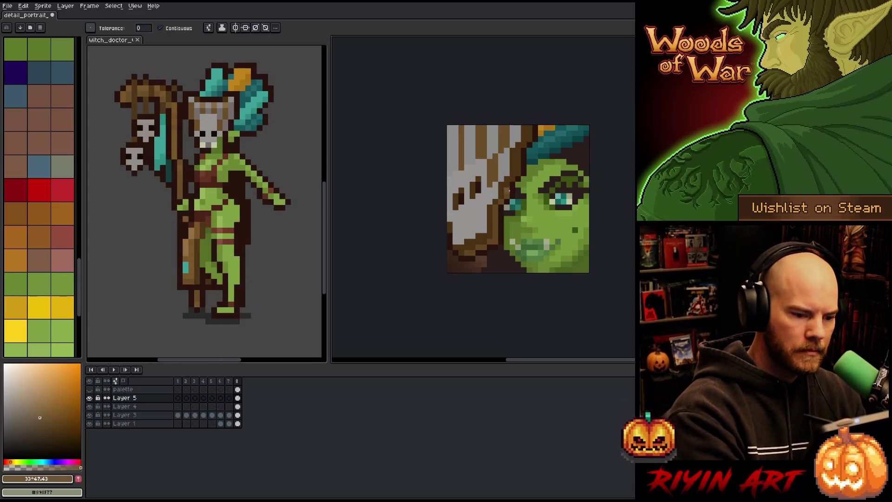
key("i")
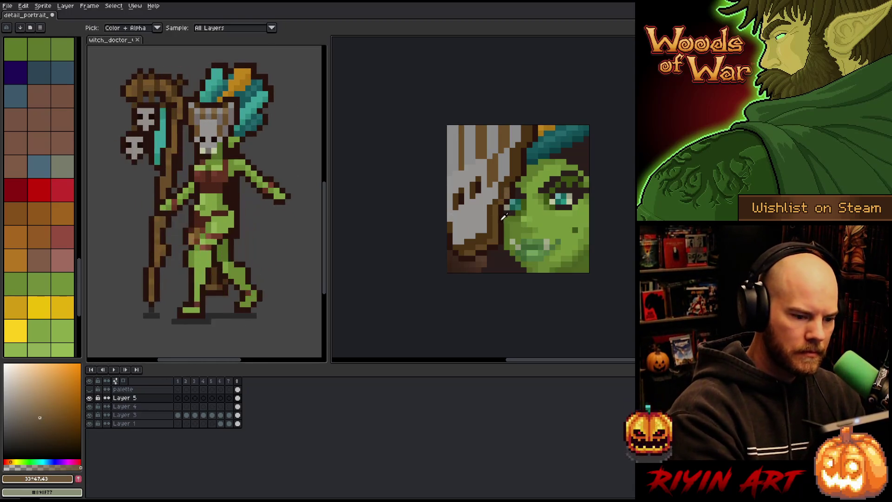
left_click(54, 418)
left_click_drag(54, 418, 50, 419)
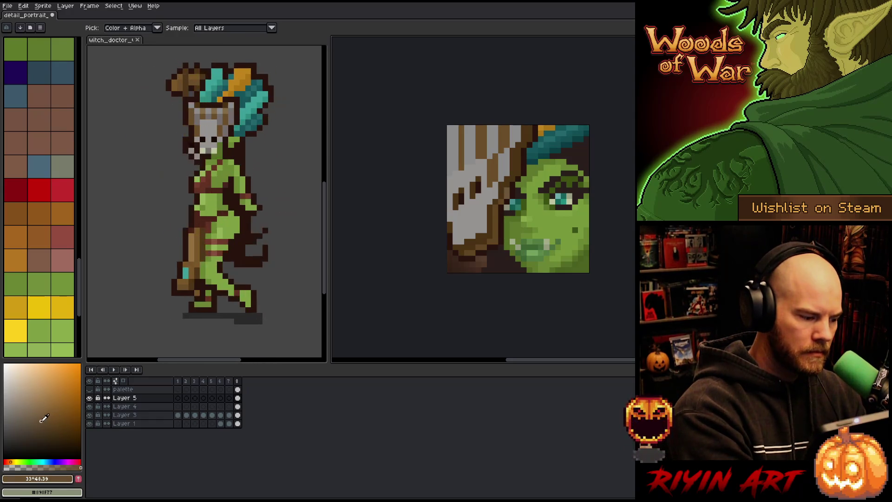
key("g")
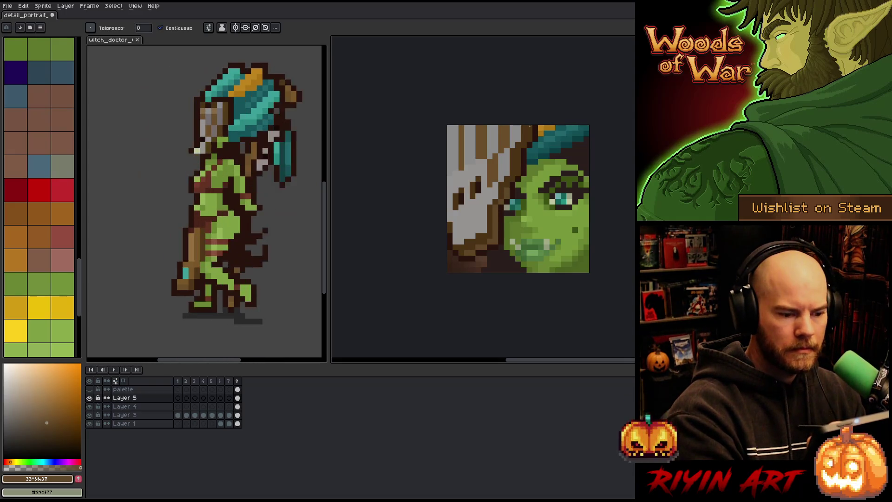
key("i")
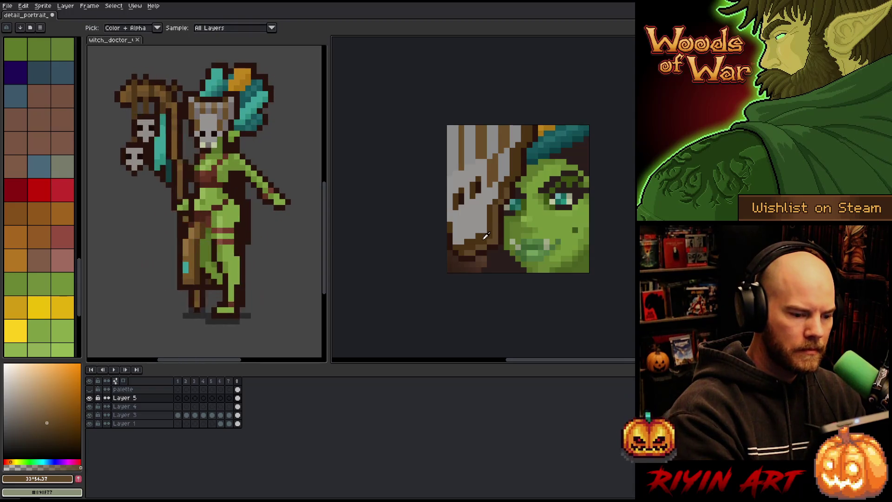
left_click(53, 426)
key("g")
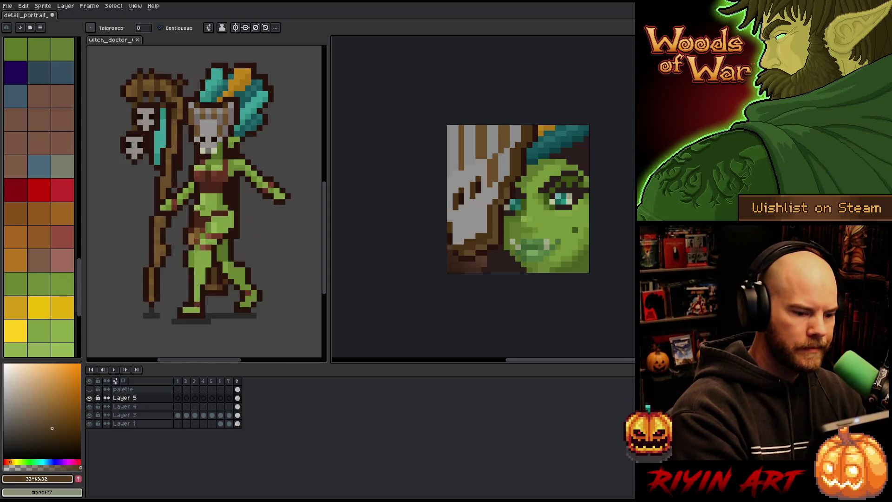
left_click(494, 240)
key("ctrl+z")
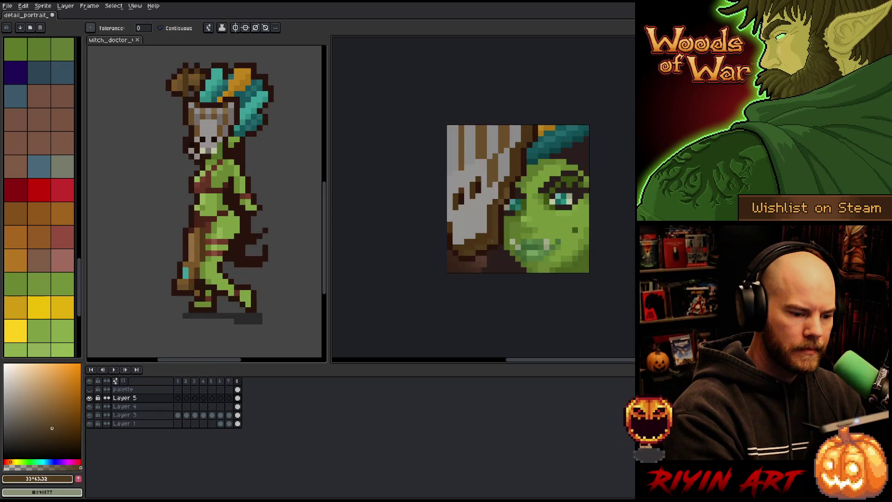
Return to the pencil and eyedrop the dark brown and a grey from the portrait
key("b")
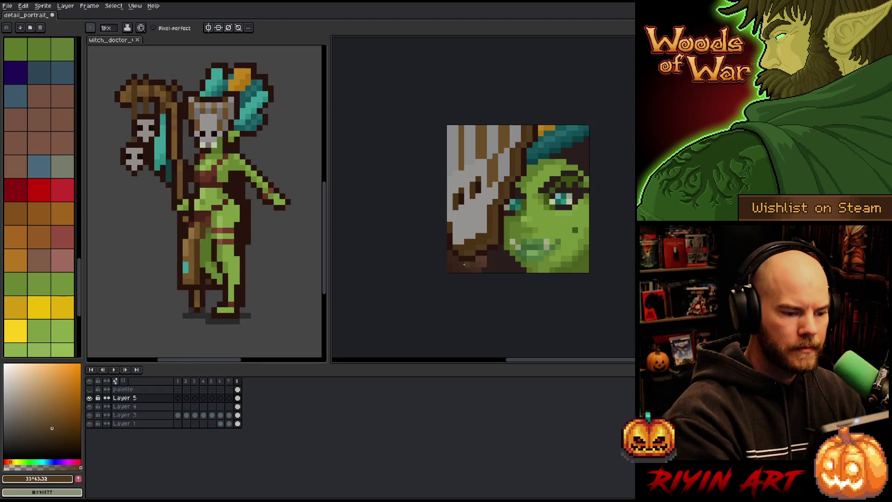
left_click(466, 252, "alt")
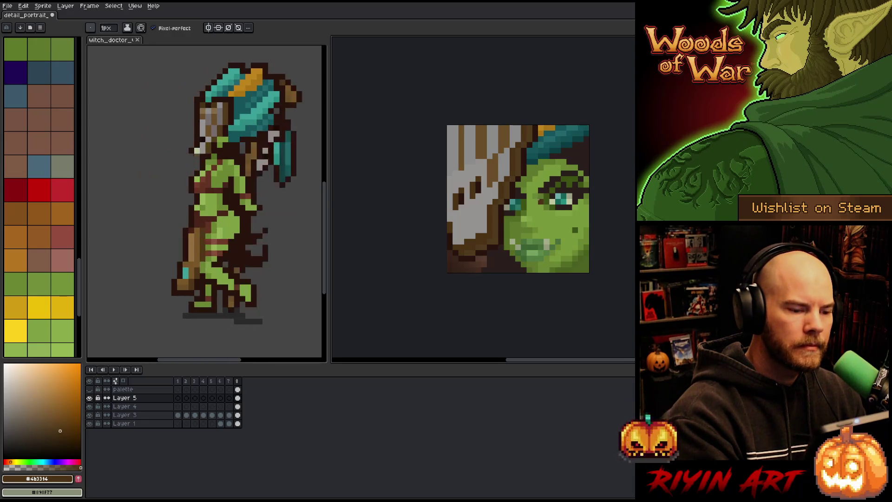
left_click(485, 160, "alt")
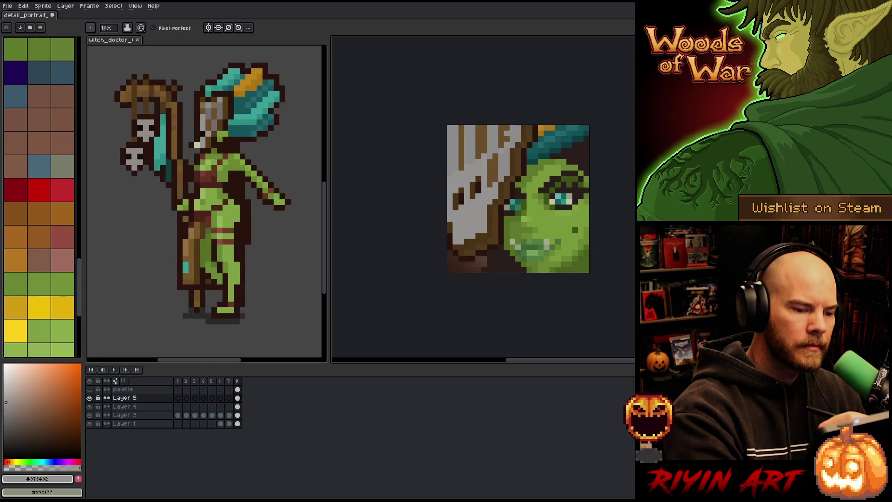
left_click(485, 160, "alt")
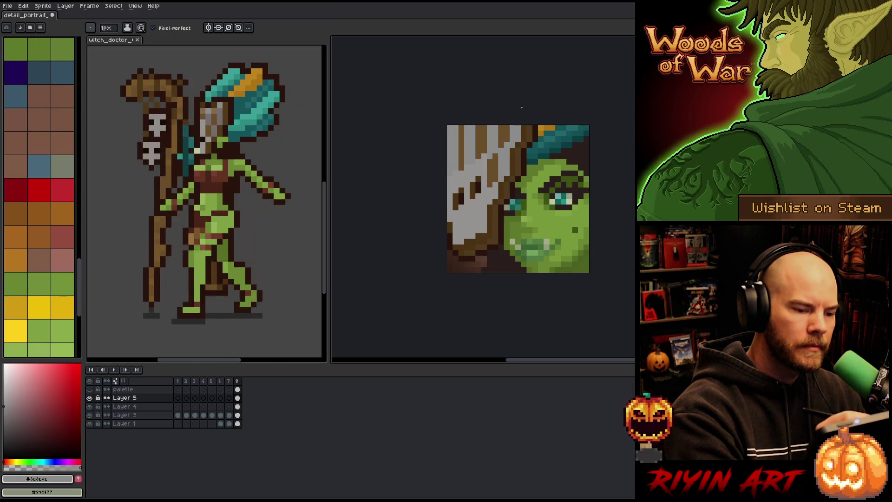
left_click(519, 152, "alt")
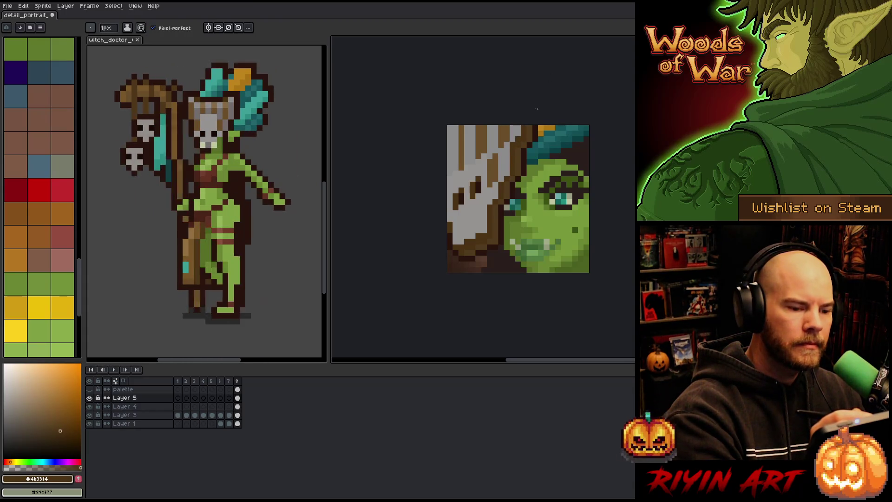
left_click(521, 140, "alt")
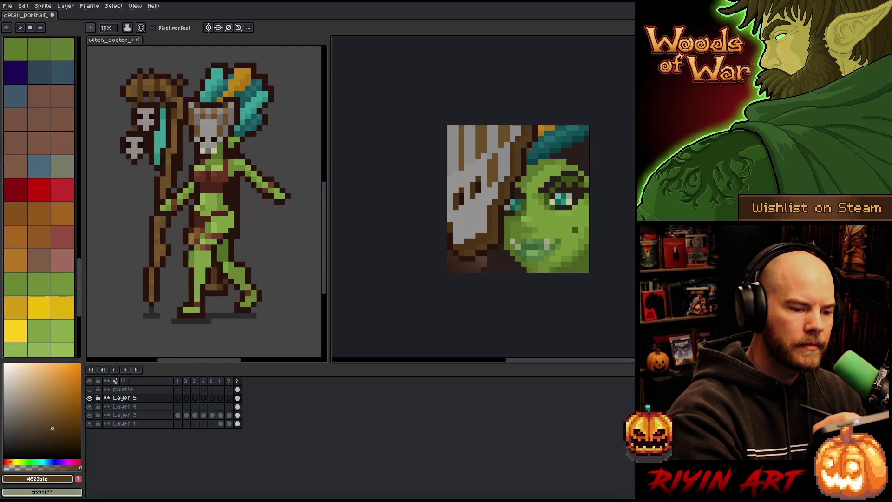
left_click(532, 142, "alt")
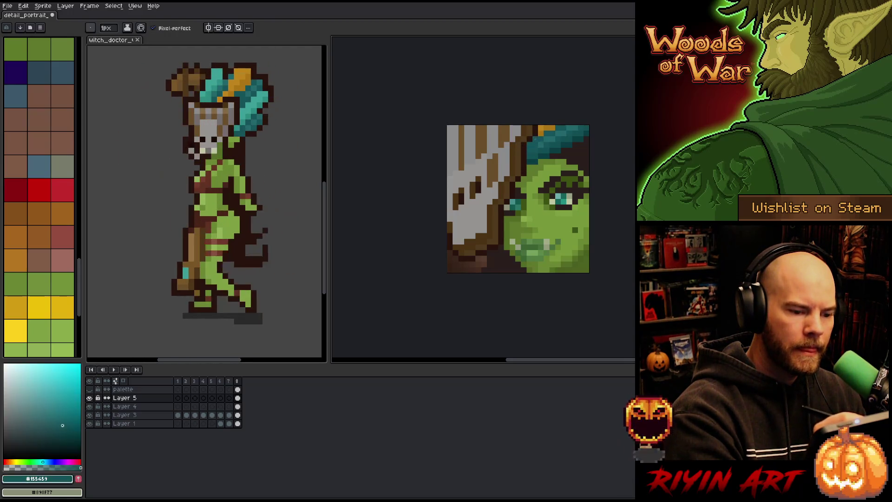
left_click(536, 130, "alt")
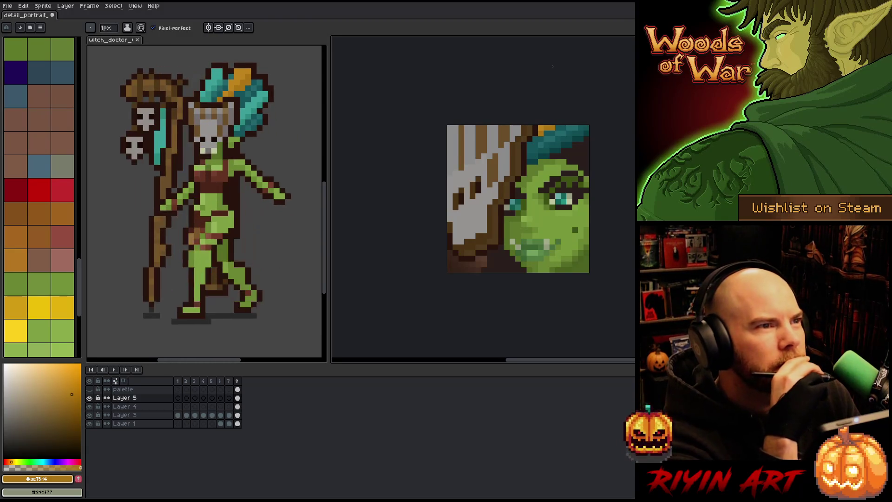
key("i")
left_click(463, 144)
key("b")
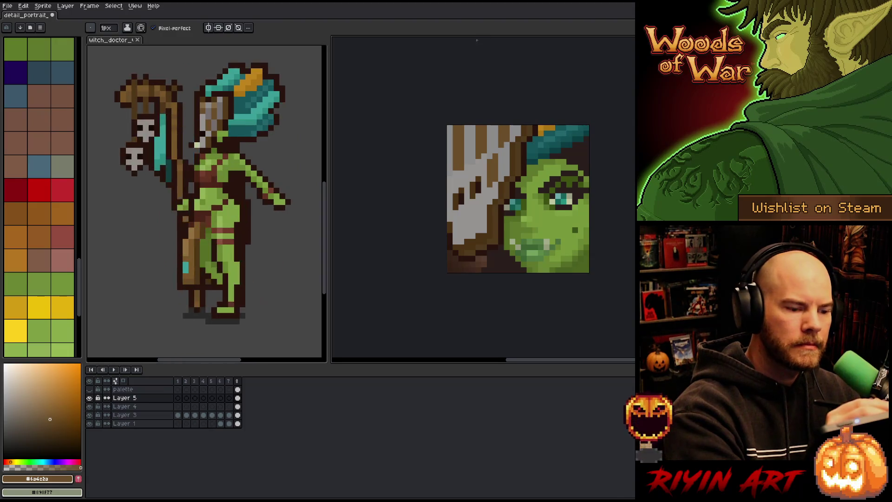
left_click(458, 155, "alt")
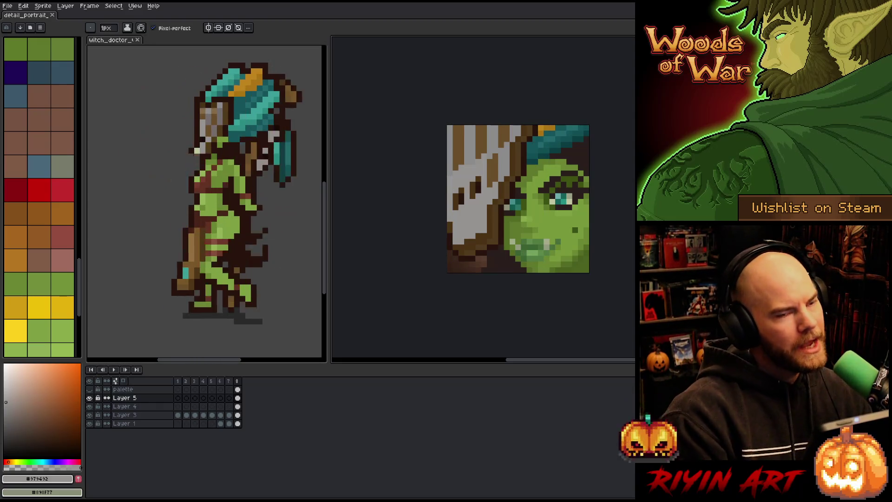
scroll(589, 211, "up", 1)
left_click_drag(589, 212, 581, 228)
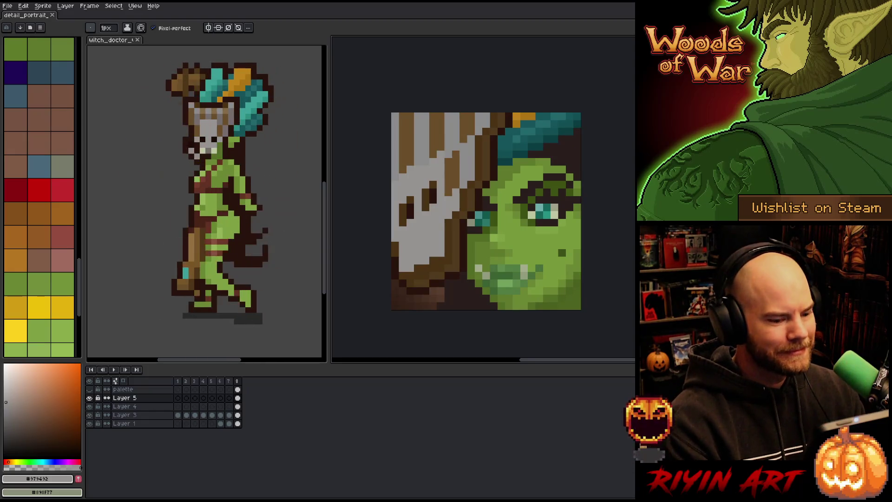
left_click(539, 298, "alt")
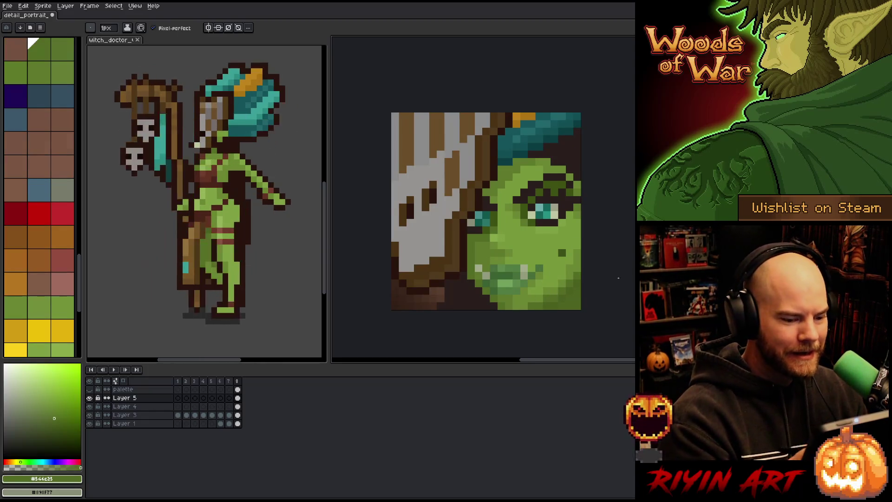
Browse the File menu's import options and close it without choosing anything
left_click(7, 6)
mouse_move(37, 85)
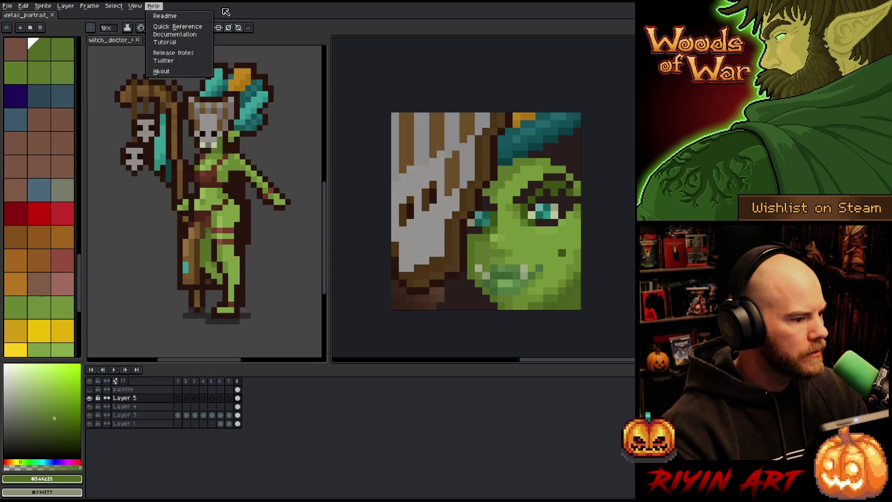
key("Escape")
Delete the palette layer and Layer 4, then view frame 4's red-eyed face
right_click(123, 390)
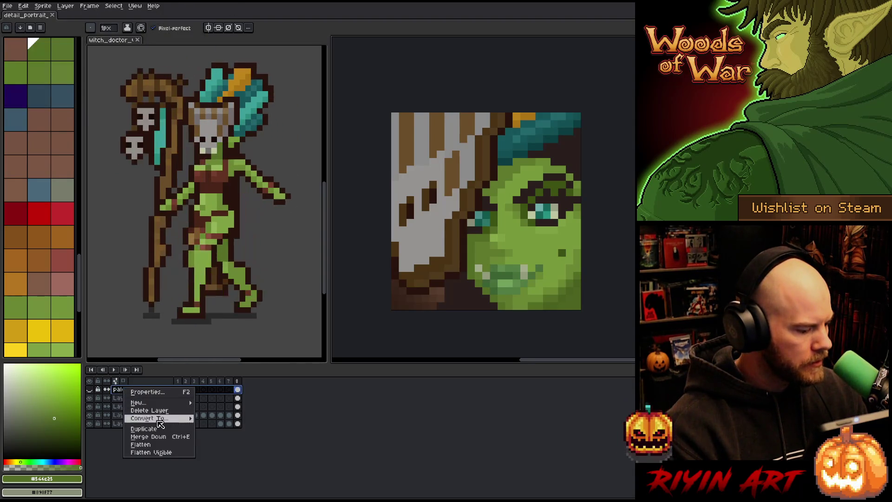
left_click(157, 411)
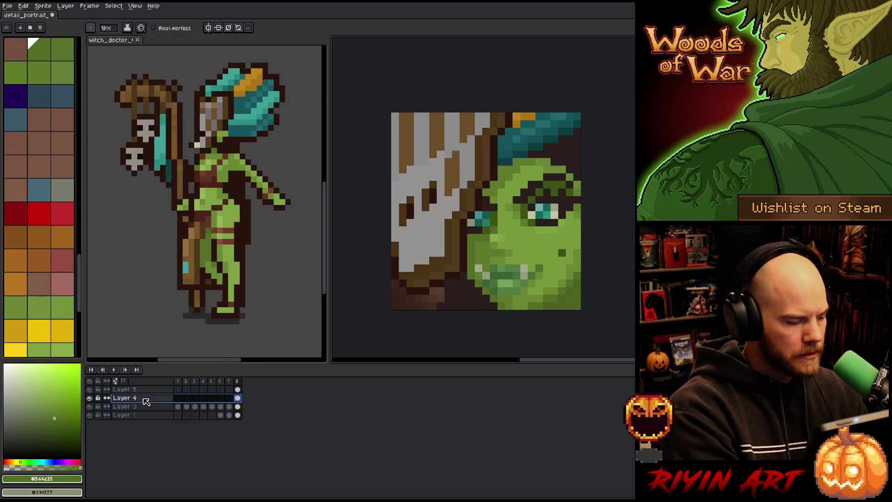
key("Delete")
key("Delete")
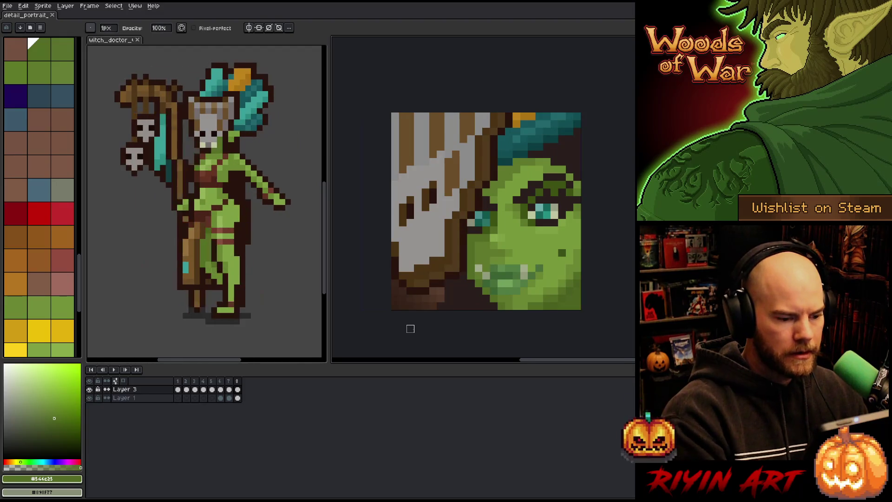
left_click(203, 381)
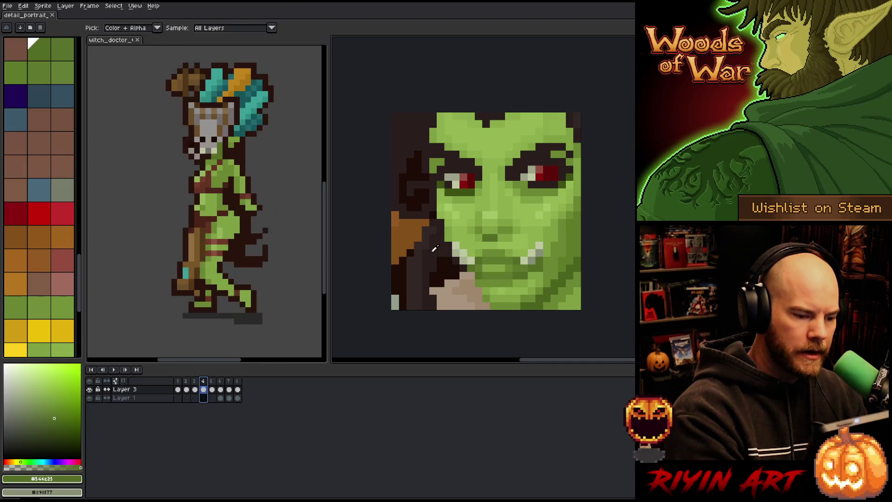
Sample dark brown #332826 and repaint the pixels under the chin in frame 8
left_click(433, 254, "alt")
left_click(425, 266, "alt")
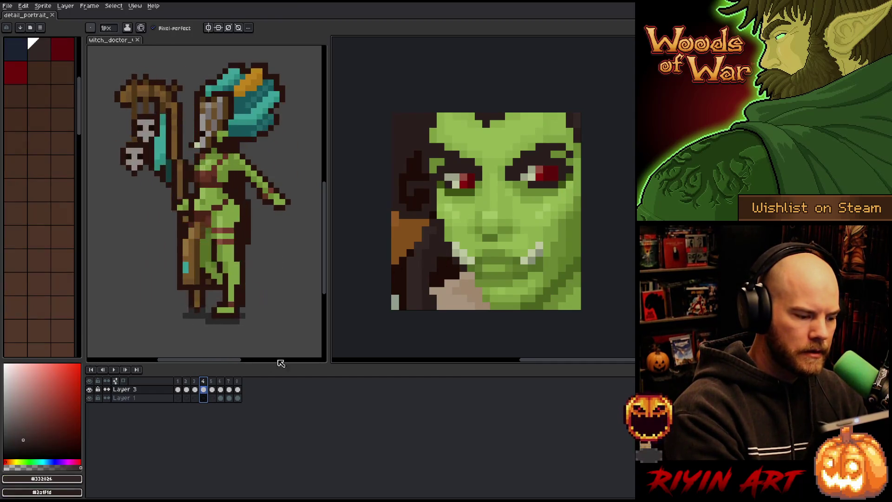
left_click(238, 382)
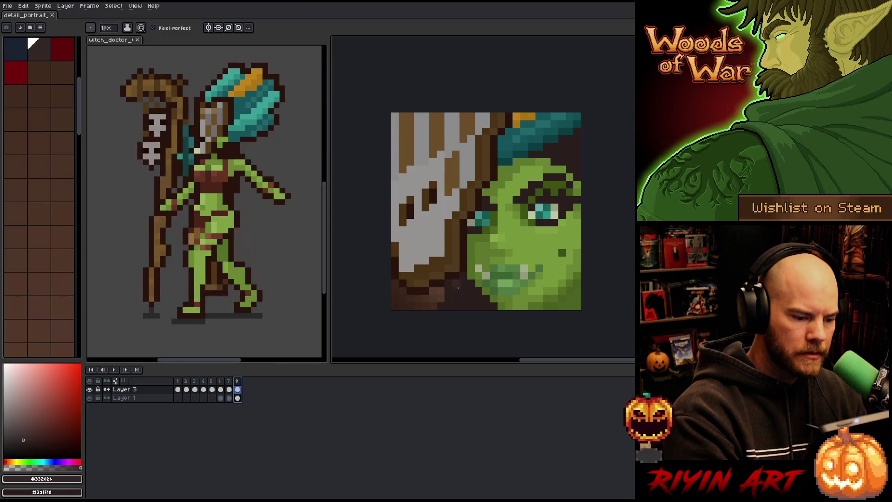
left_click_drag(458, 297, 464, 298)
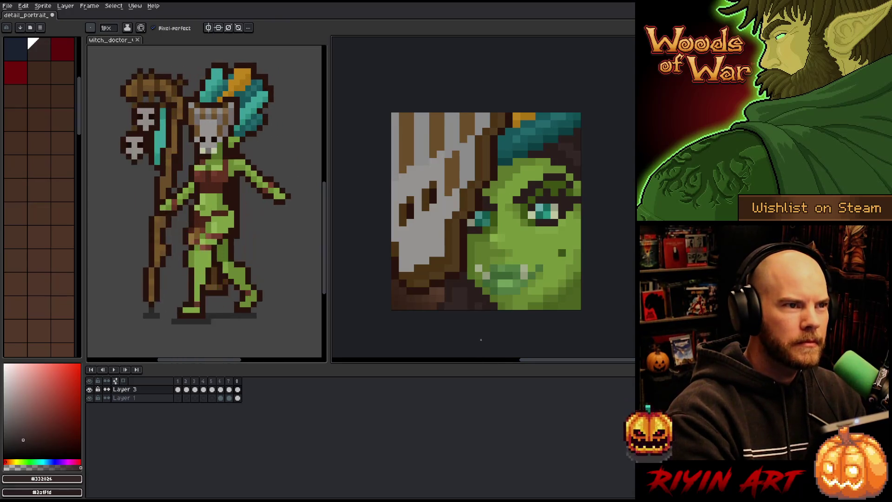
Alternate the #2a1f1d and #332826 browns to rework the lower portrait shading
left_click(457, 240, "alt")
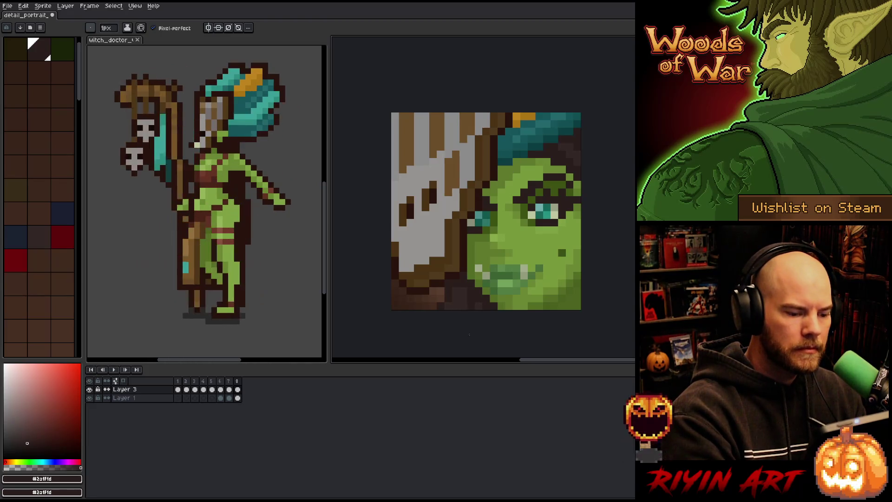
left_click(464, 291, "alt")
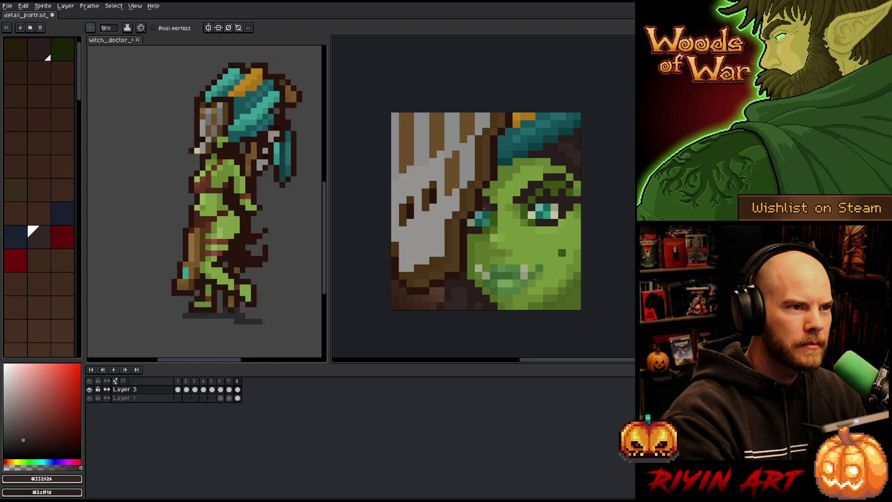
left_click(463, 289, "alt")
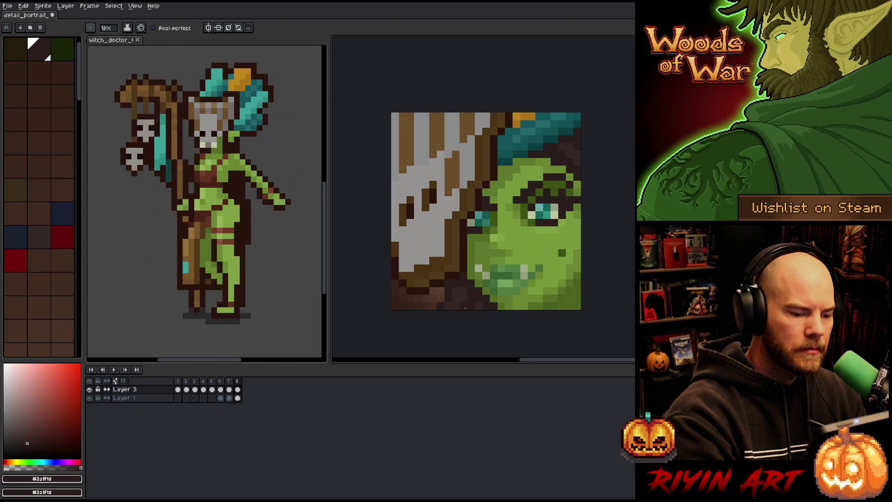
left_click(472, 305, "alt")
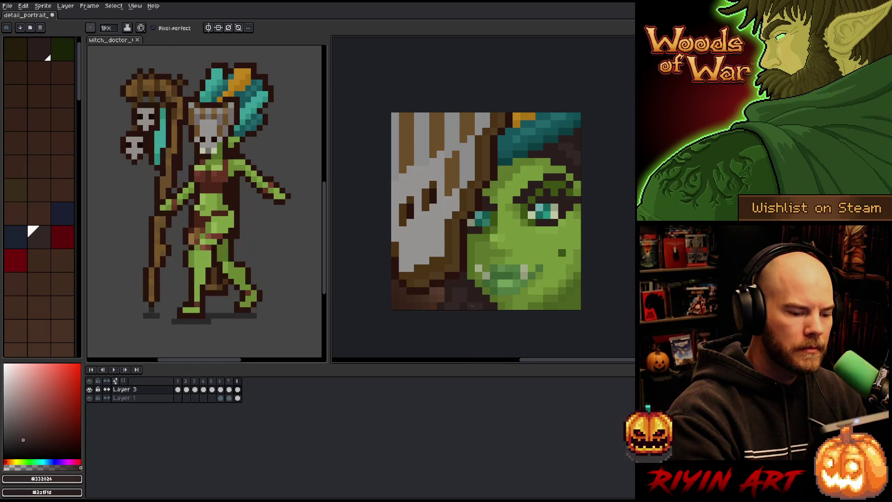
left_click(478, 307, "alt")
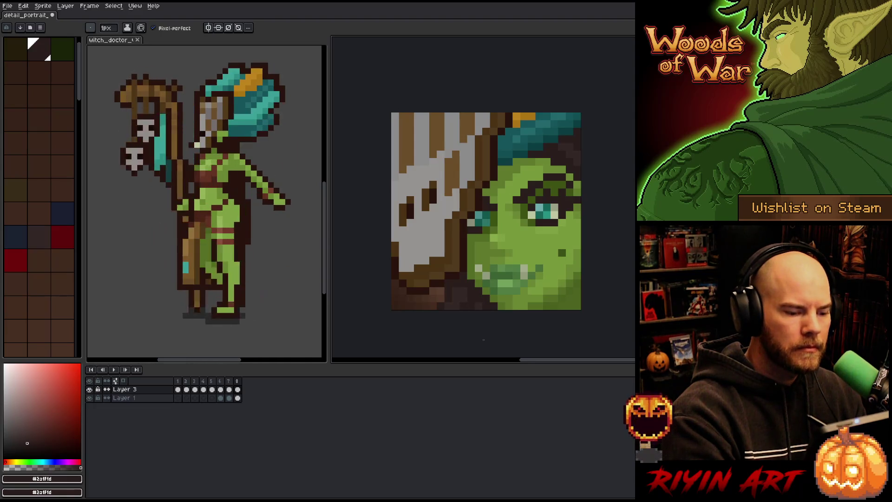
left_click(492, 210, "alt")
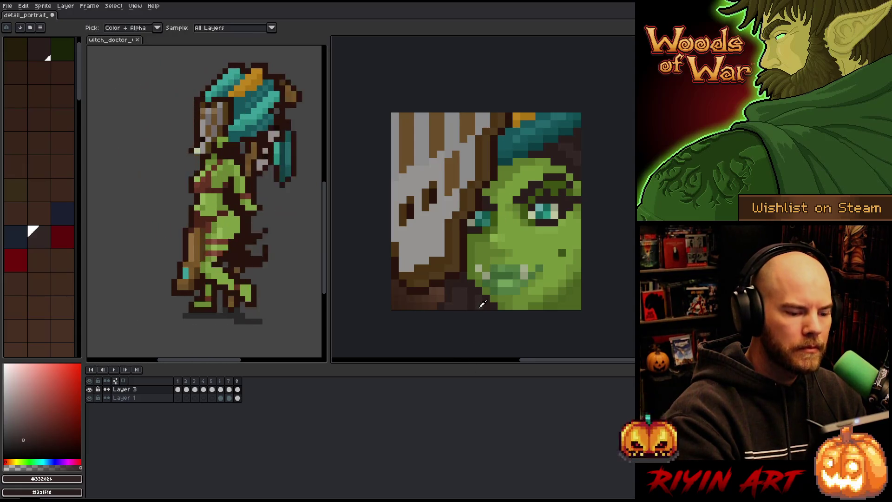
left_click(453, 294, "alt")
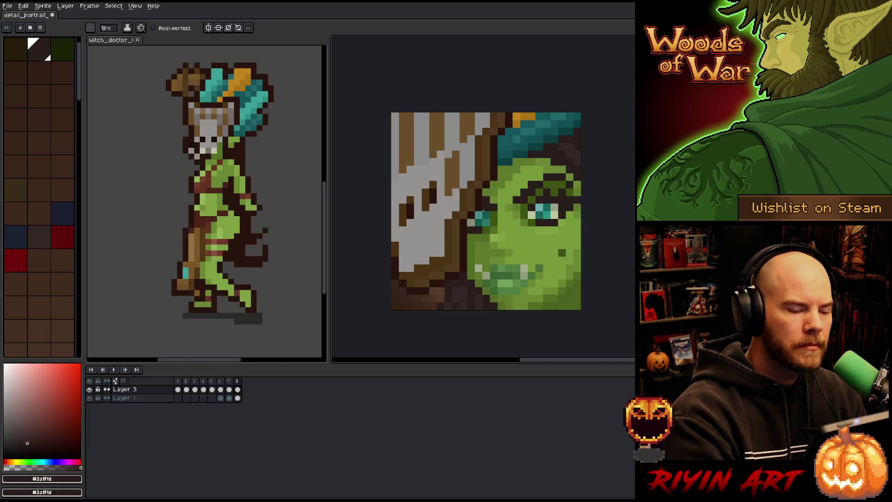
left_click(455, 282, "alt")
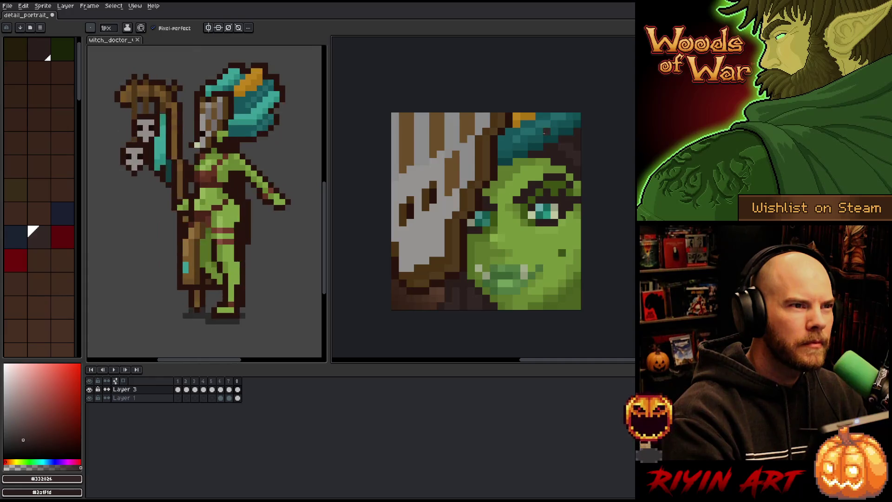
left_click(469, 290, "alt")
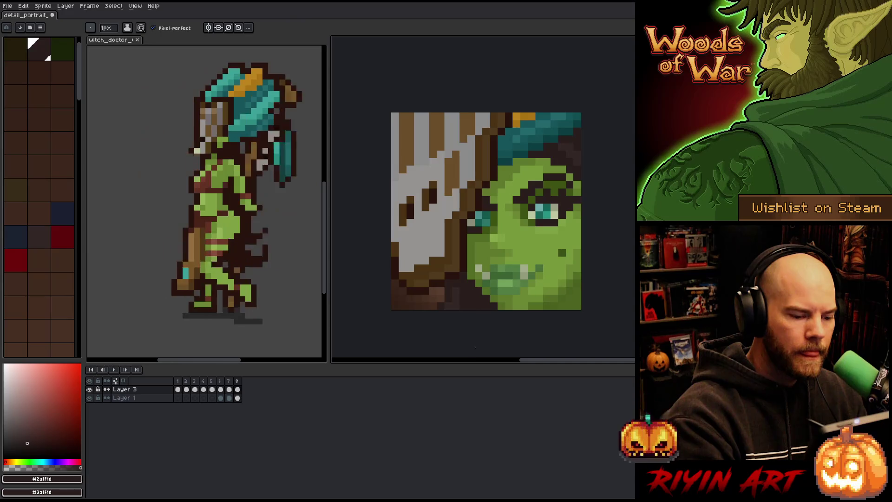
left_click(463, 286, "alt")
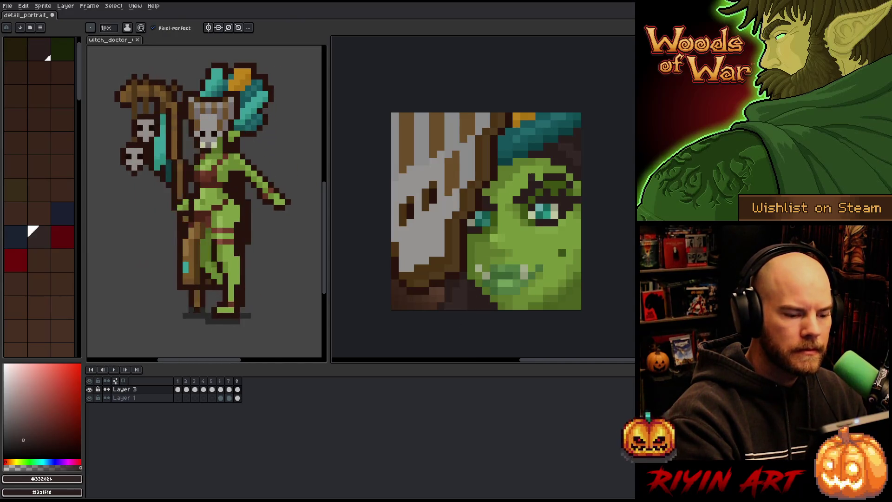
left_click(548, 167, "alt")
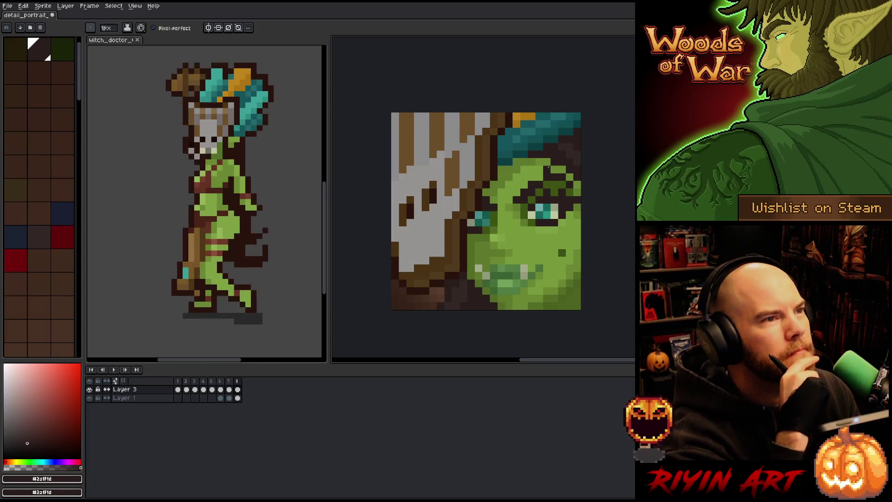
Fill a small area with dark brown and switch to the witch_doctor sprite file
key("v")
key("b")
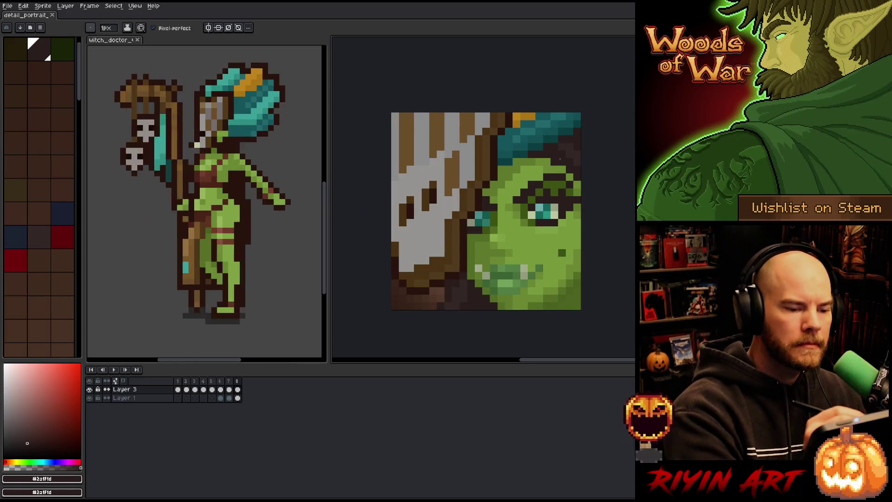
left_click(561, 155)
key("g")
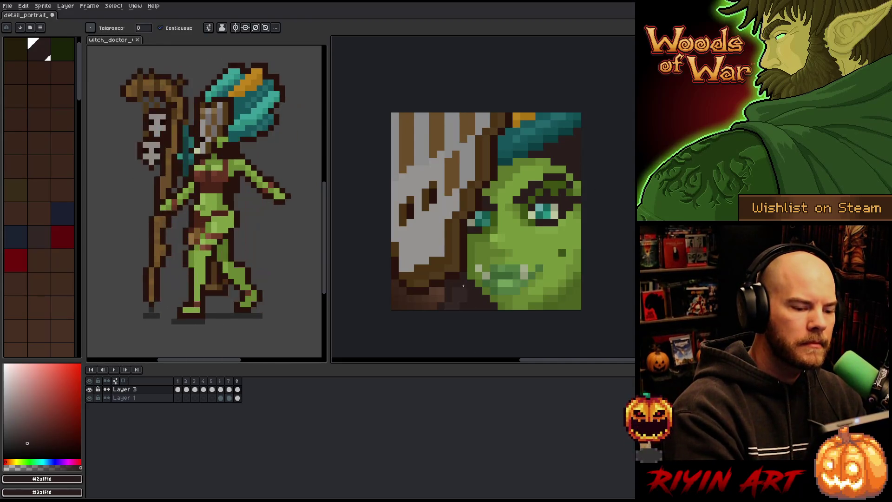
key("b")
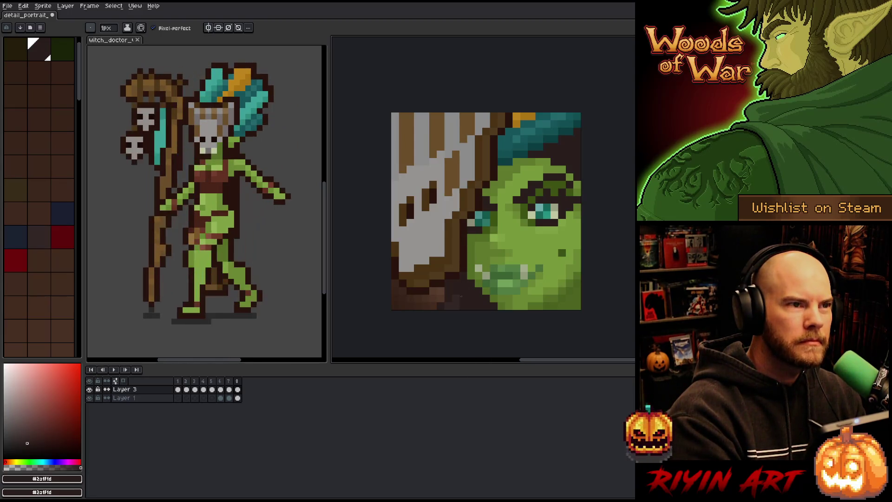
key("ctrl+Tab")
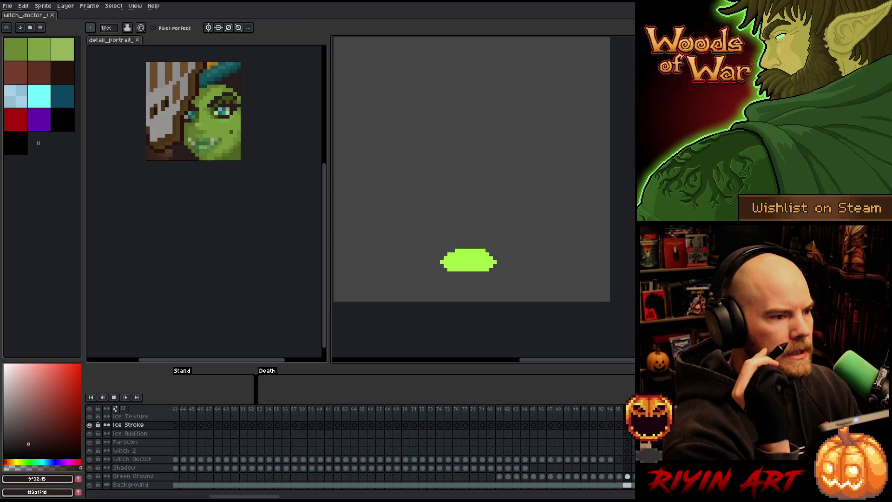
Switch to SQLiteStudio showing the Enemy table with its orc_footstep.ogg row
key("alt+Tab")
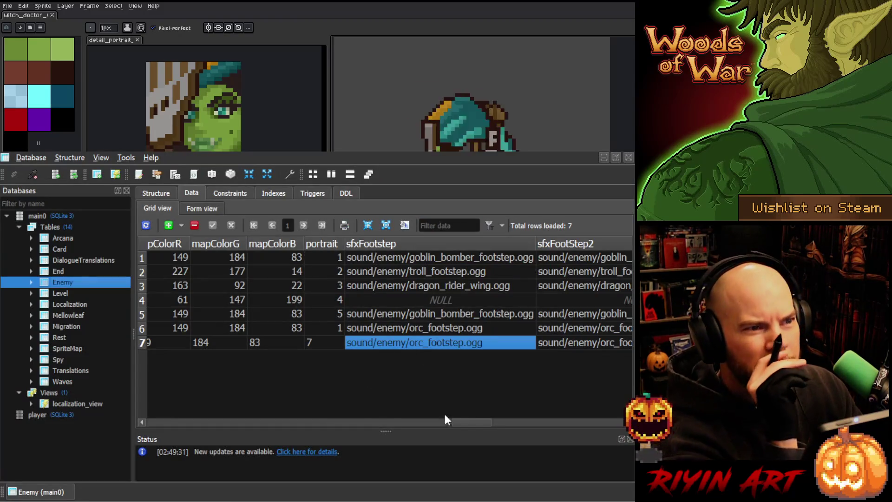
Inspect the witchdoctor row and the id column's definition in the table structure
mouse_move(459, 422)
left_mouse_down()
mouse_move(609, 417)
mouse_move(146, 411)
left_mouse_up()
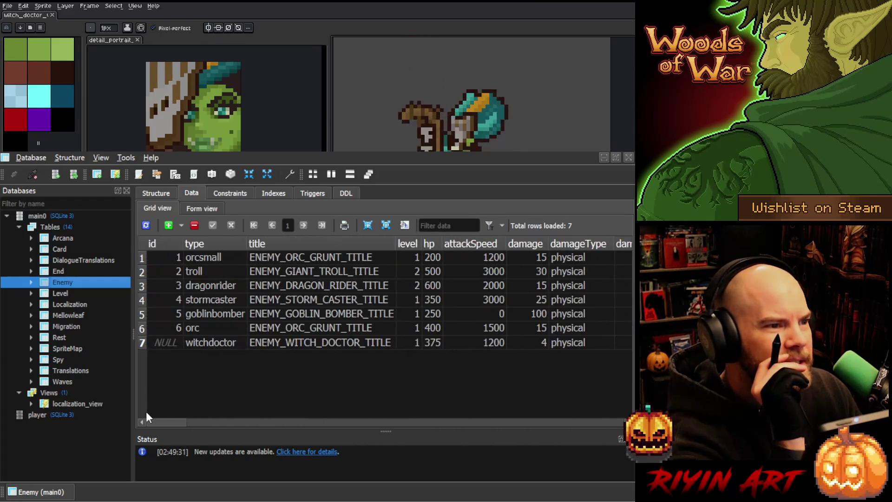
left_click(294, 339)
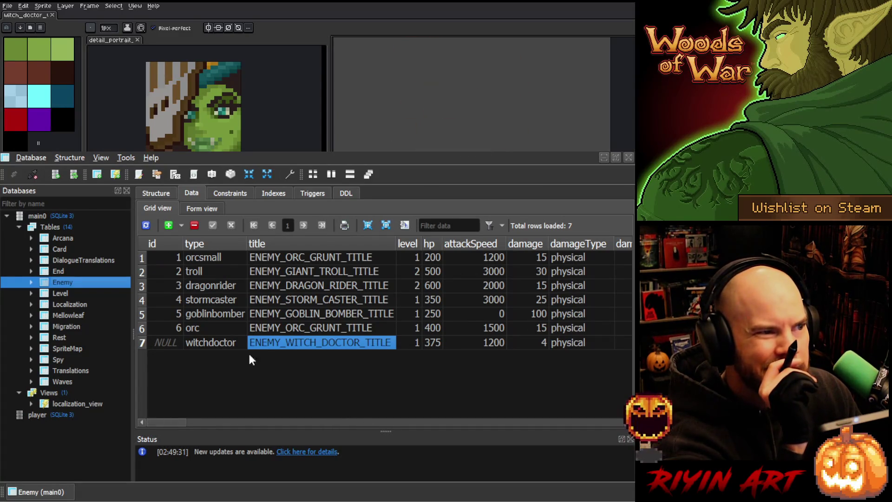
left_click(174, 343)
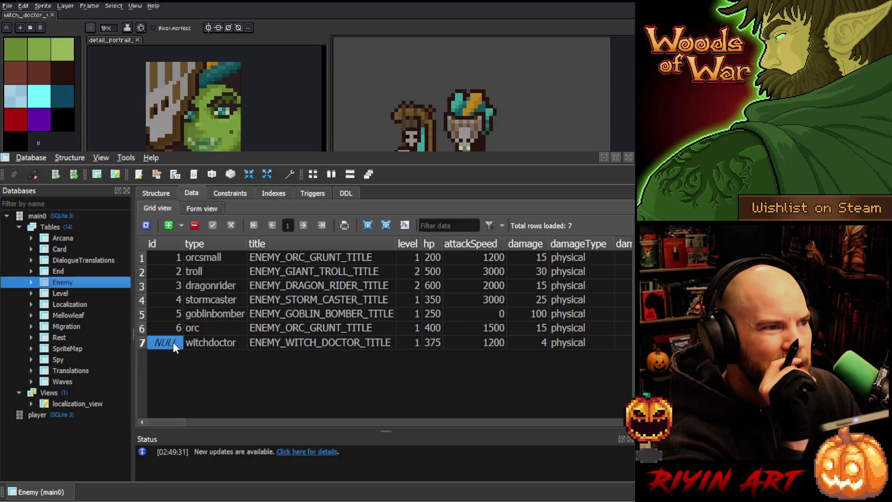
left_click(158, 192)
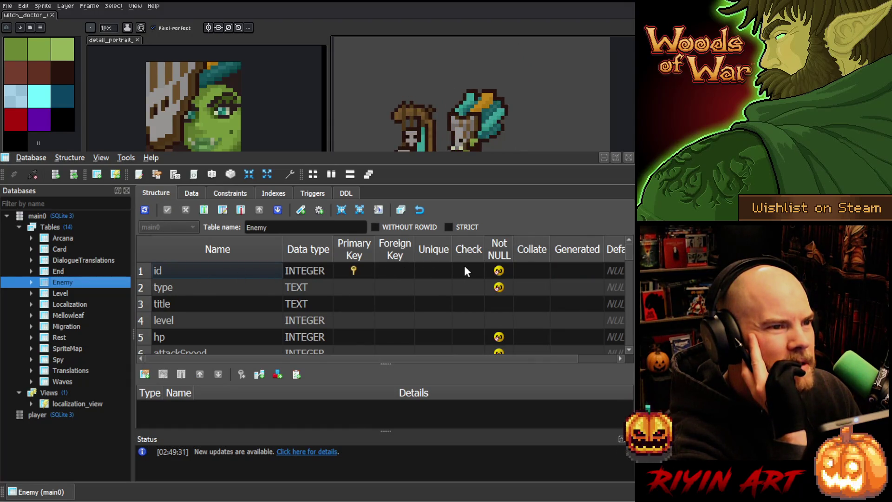
left_click(230, 274)
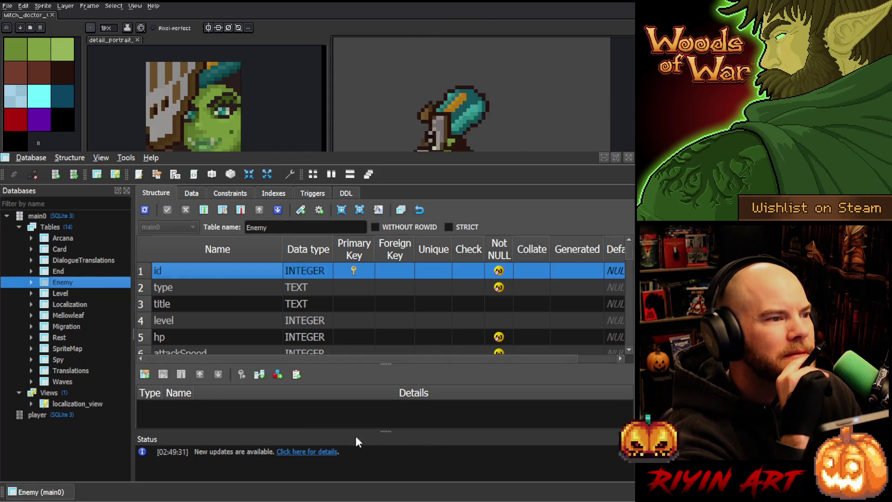
left_click(189, 193)
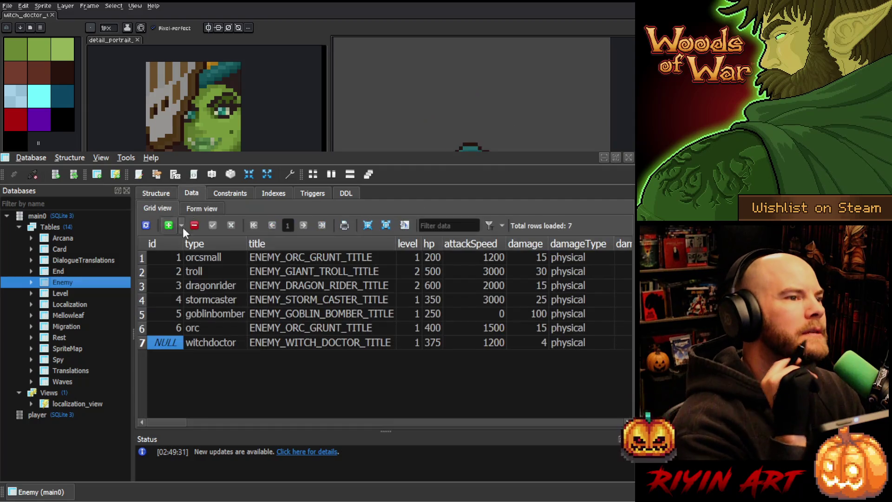
Set the witchdoctor row's id to 7, commit it, and refresh the Enemy table
double_click(162, 340)
type("7")
key("Return")
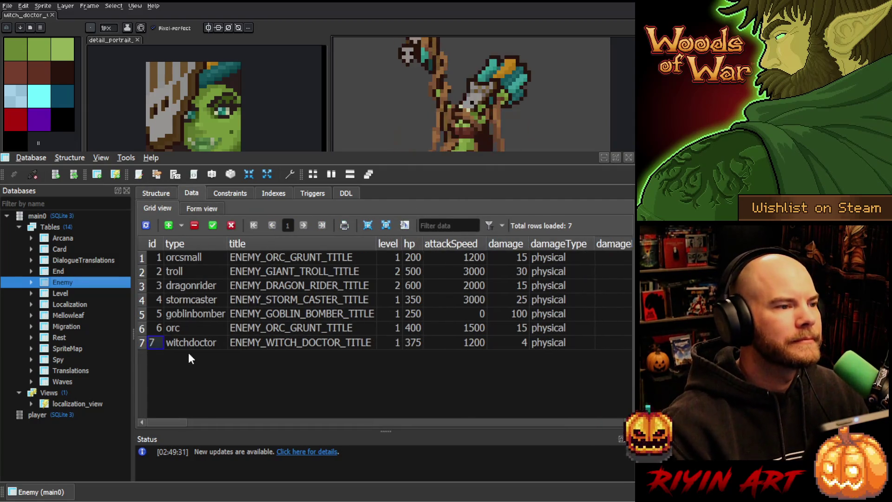
left_click(213, 225)
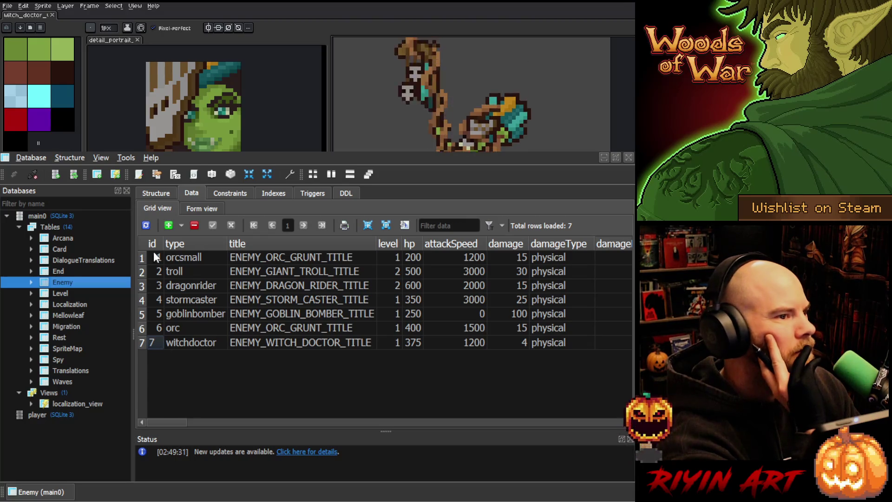
left_click(146, 225)
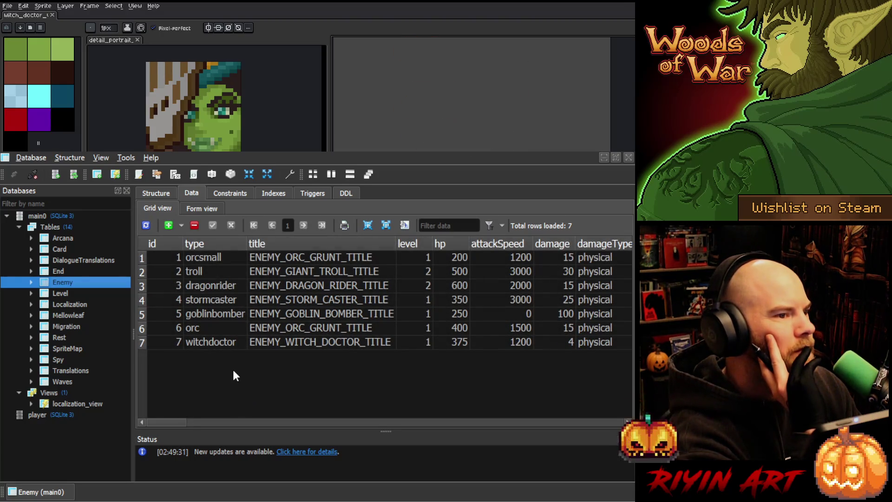
left_click(302, 345)
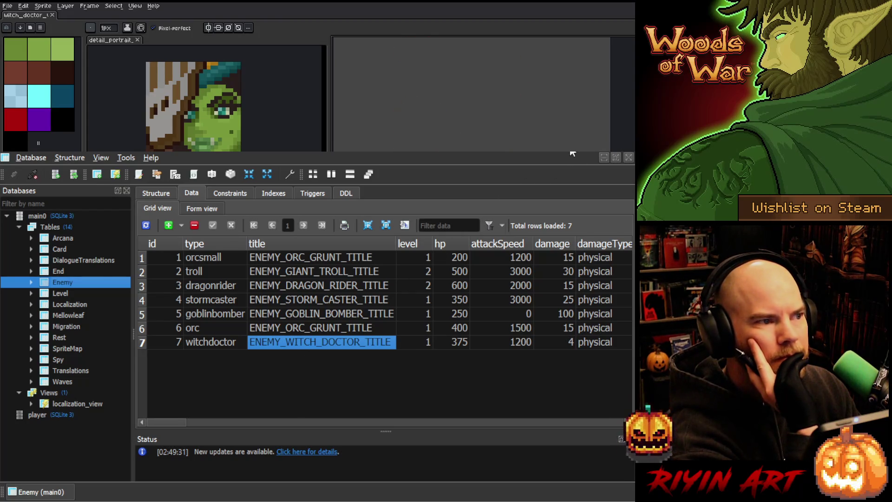
double_click(75, 347)
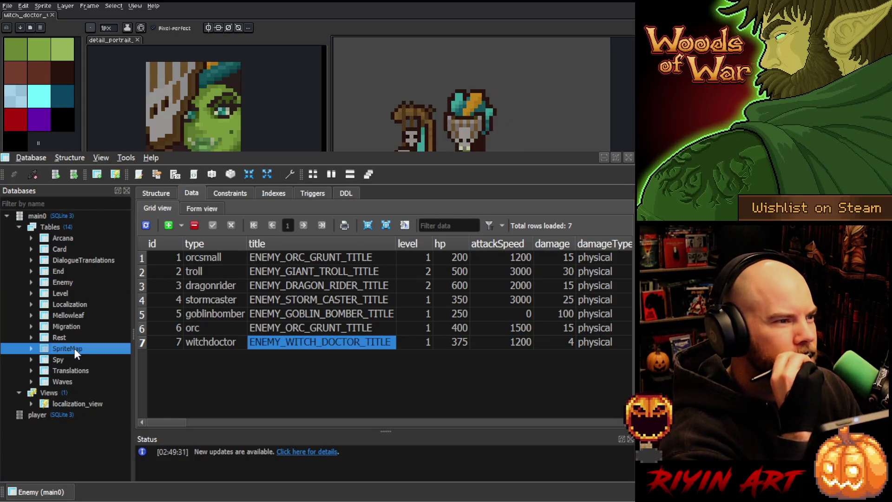
Show SpriteMap's rows and insert a new empty row 7
left_click(190, 193)
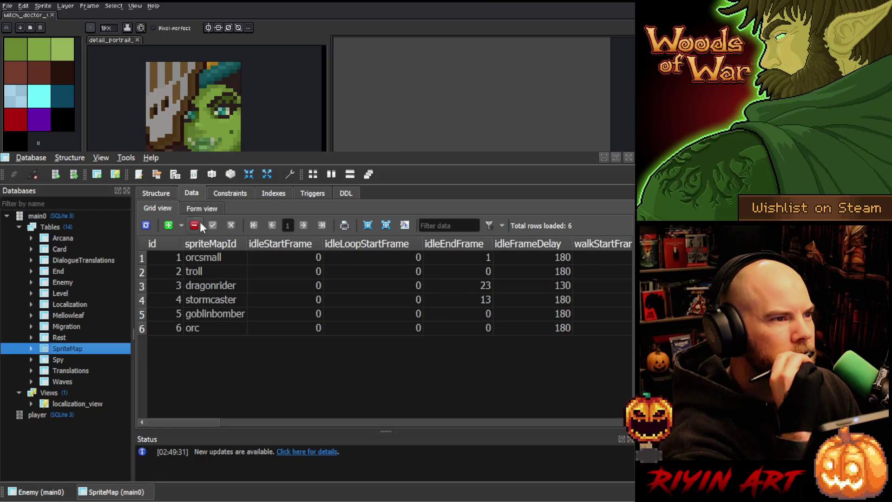
left_click(213, 328)
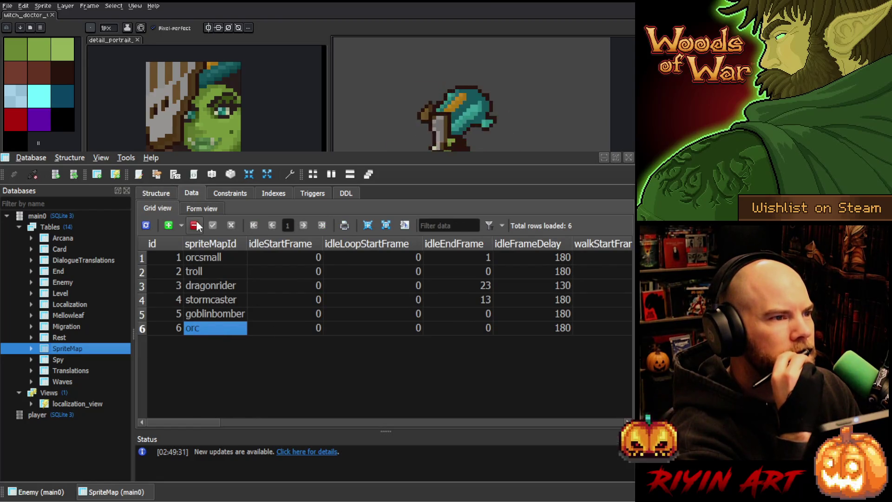
left_click(170, 225)
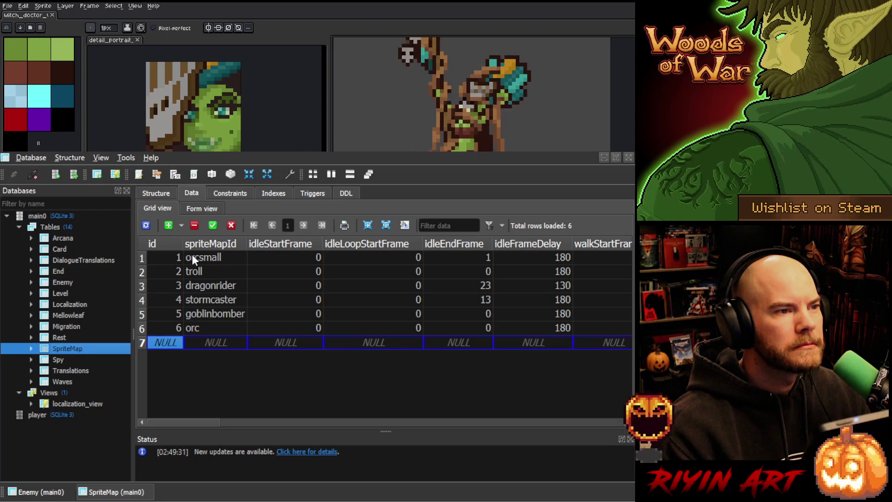
left_click(210, 343)
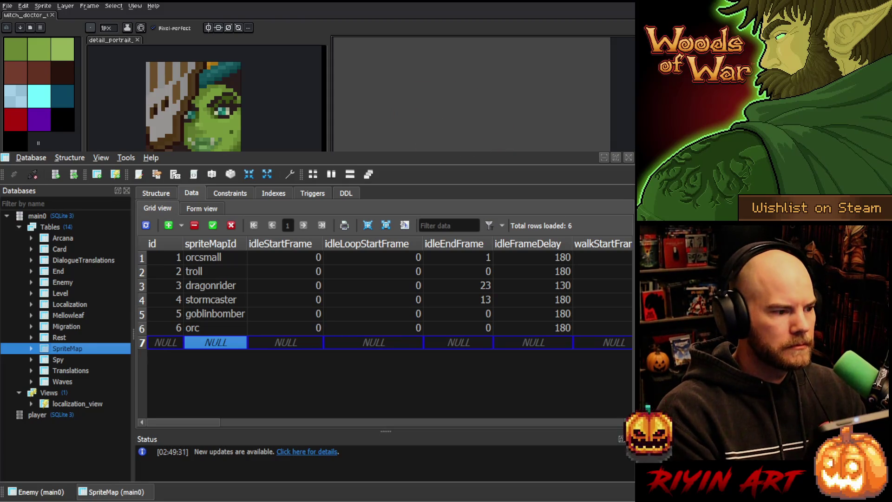
Check the witch_doctor sprite in Aseprite, then enter witchdoctor as the new row's spriteMapId
left_click(220, 95)
scroll(220, 95, "down", 1)
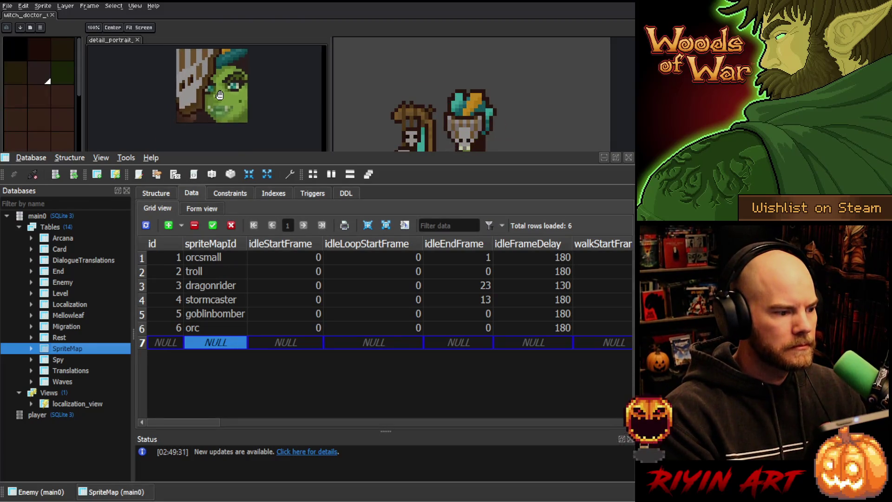
scroll(220, 95, "up", 2)
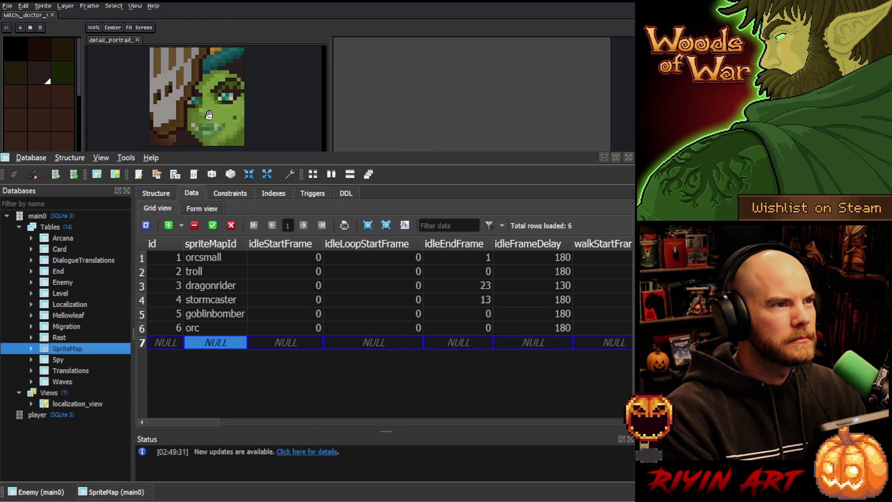
left_click_drag(209, 115, 207, 116)
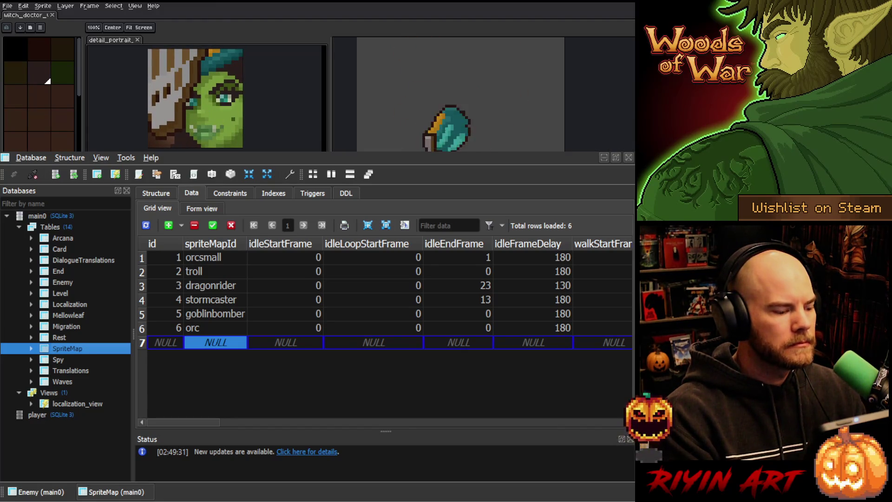
left_click(45, 19)
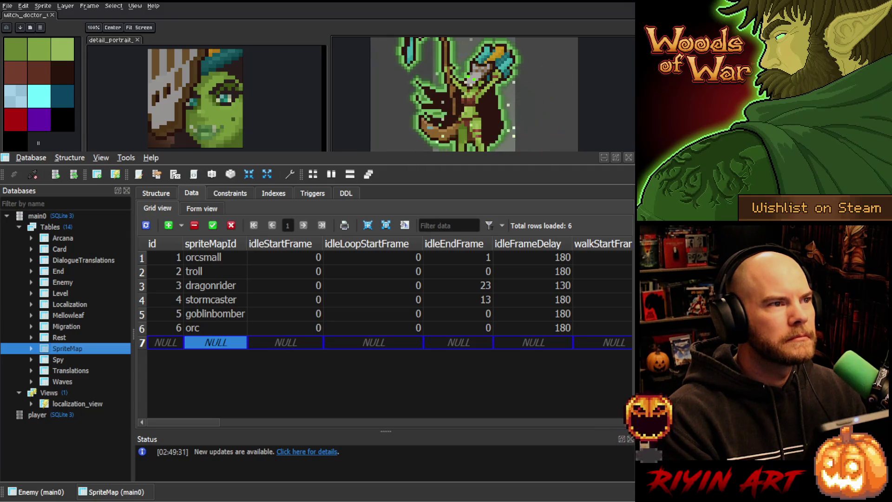
double_click(210, 344)
type("witchdoctor")
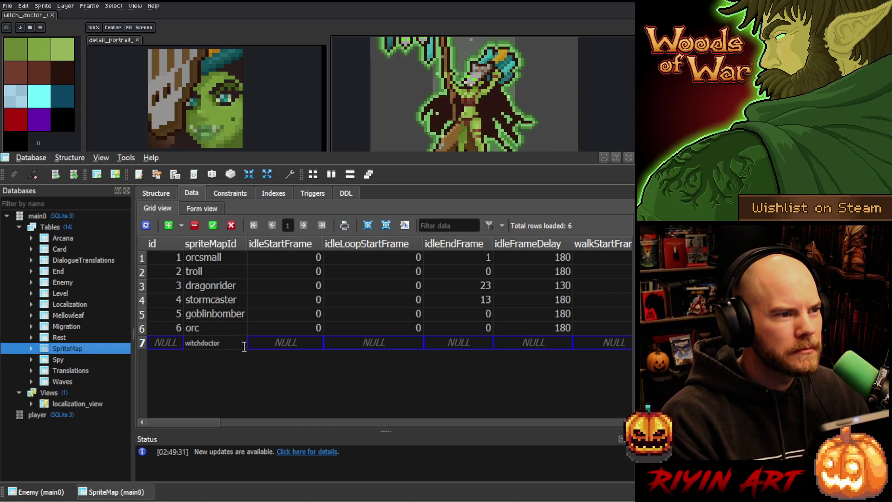
left_click(263, 345)
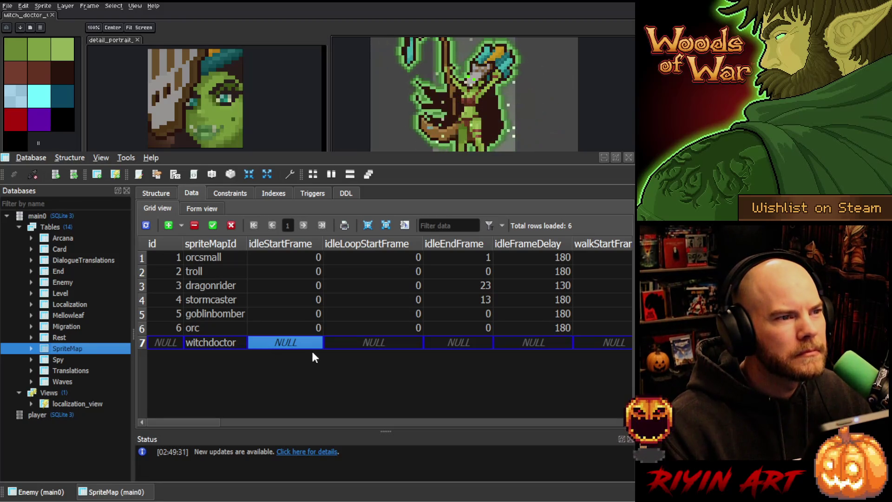
Enter idle frames 0, 0, 0 and idleFrameDelay 180 in row 7
type("0")
left_click(370, 347)
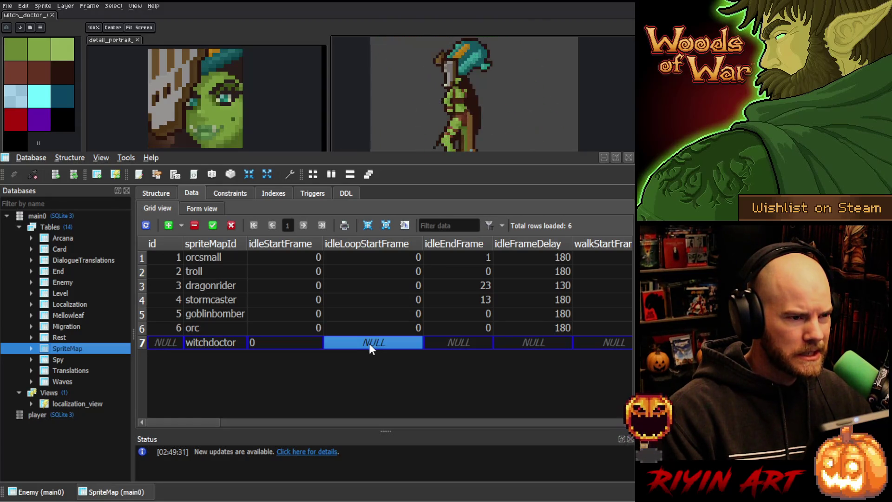
type("0")
left_click(462, 342)
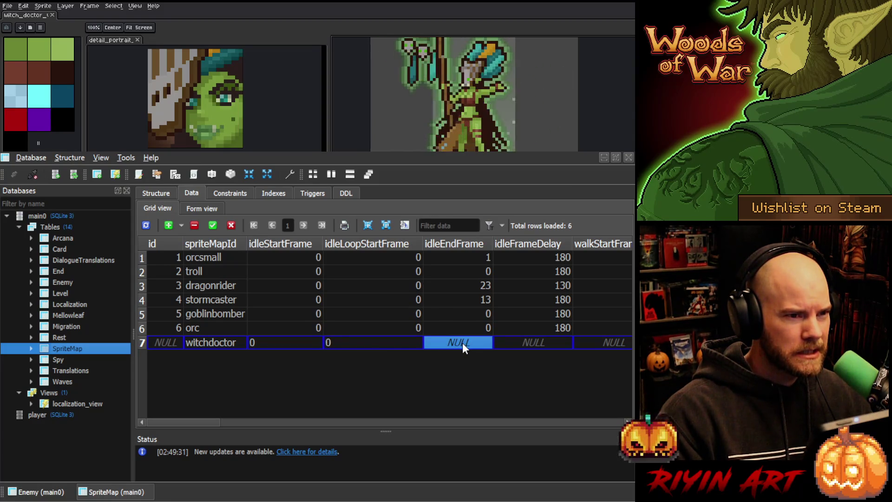
type("0")
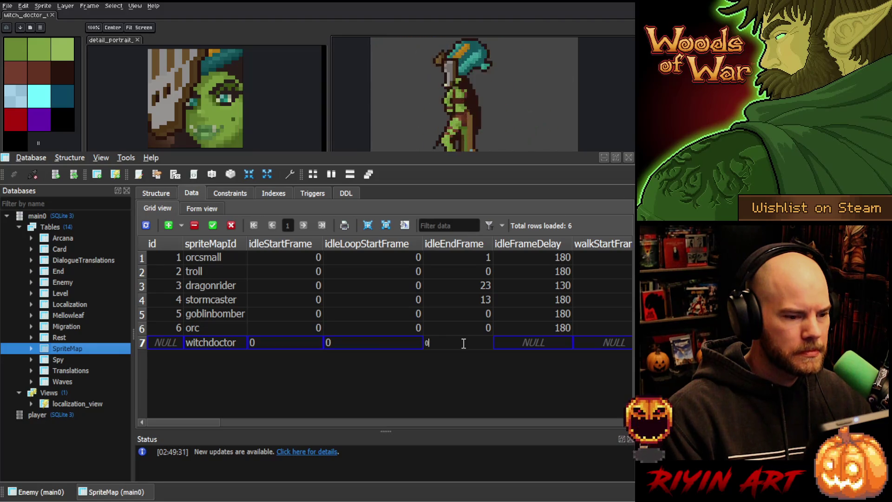
left_click(517, 344)
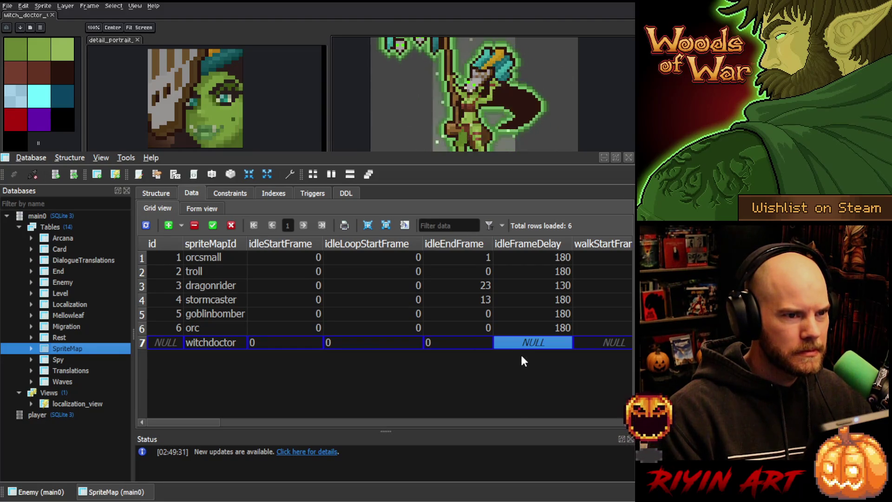
type("180")
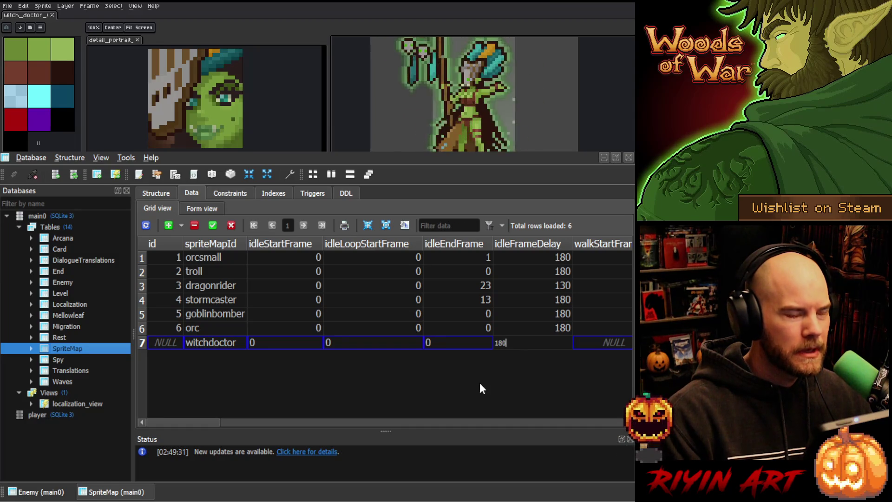
Enter walk frames 0, 0, 19 and walkFrameDelay 120
left_click_drag(197, 424, 242, 421)
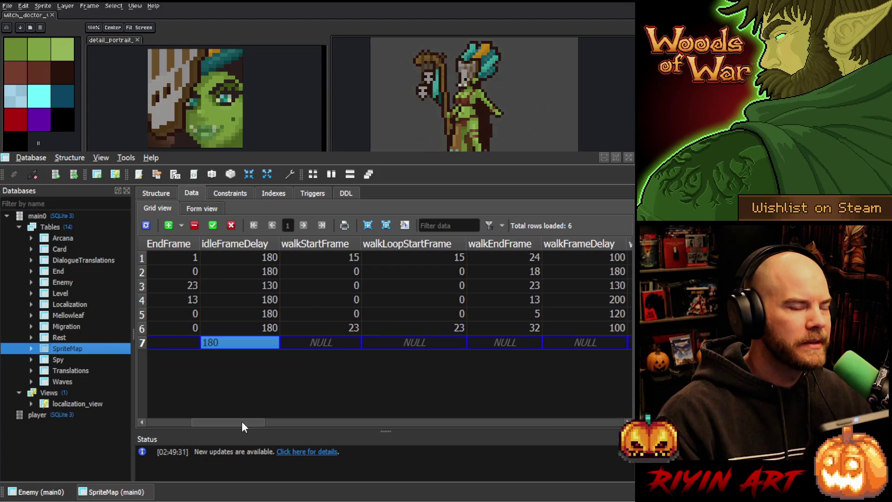
left_click(327, 345)
scroll(252, 420, "right", 2)
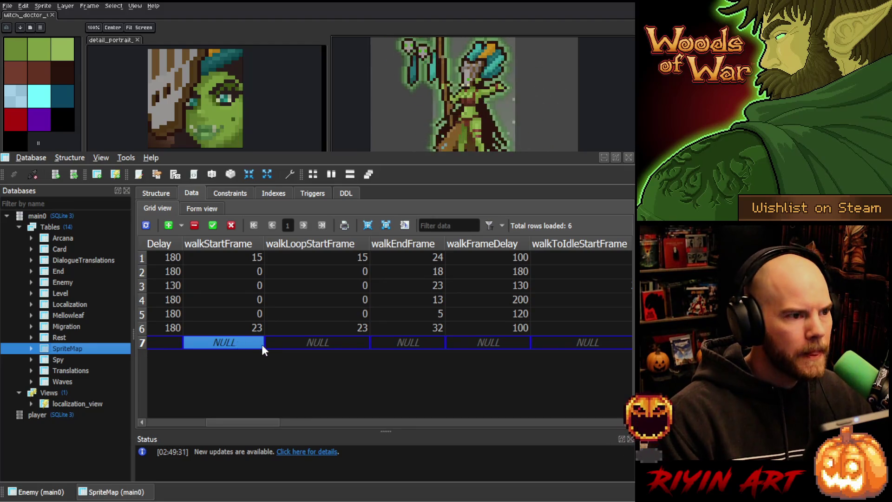
type("0")
left_click(335, 341)
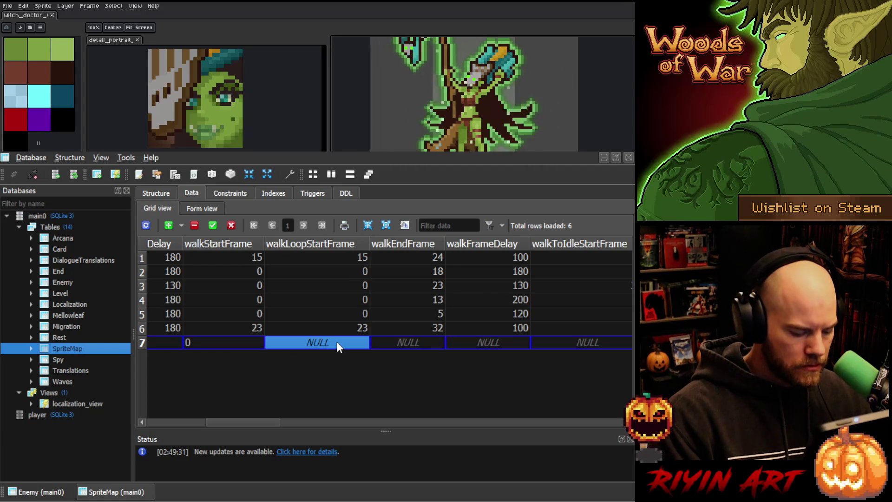
type("0")
left_click(408, 341)
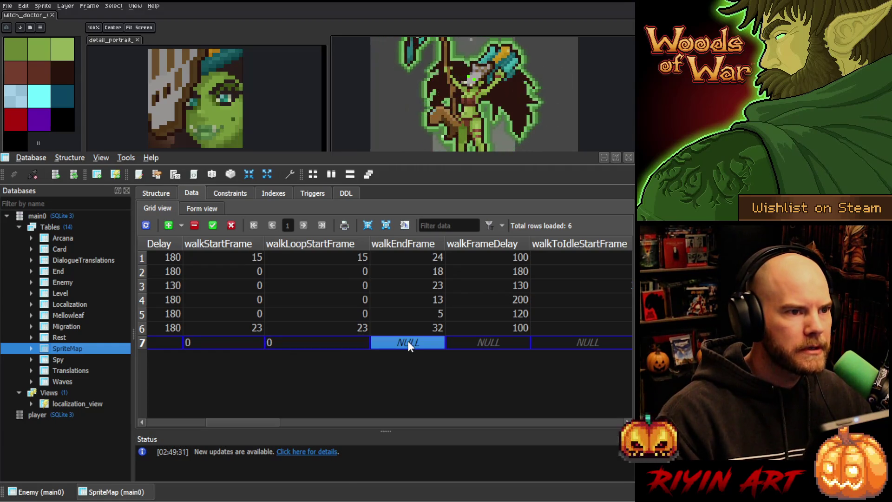
type("19")
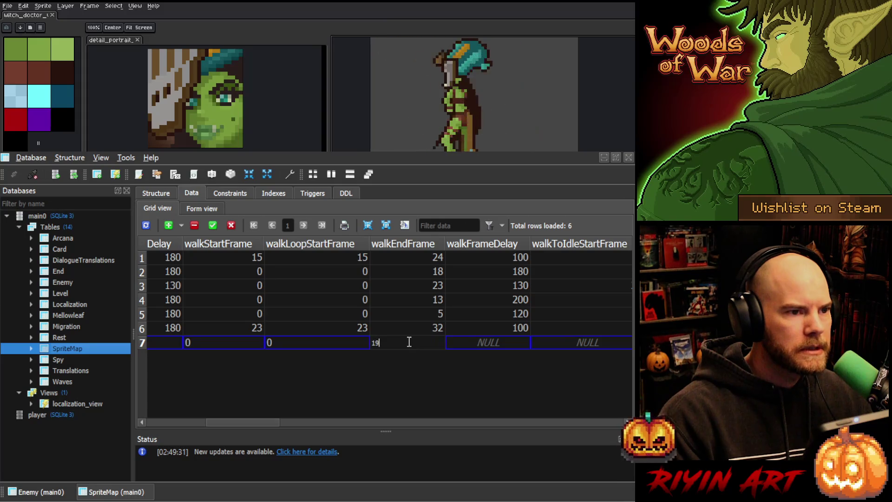
left_click(470, 340)
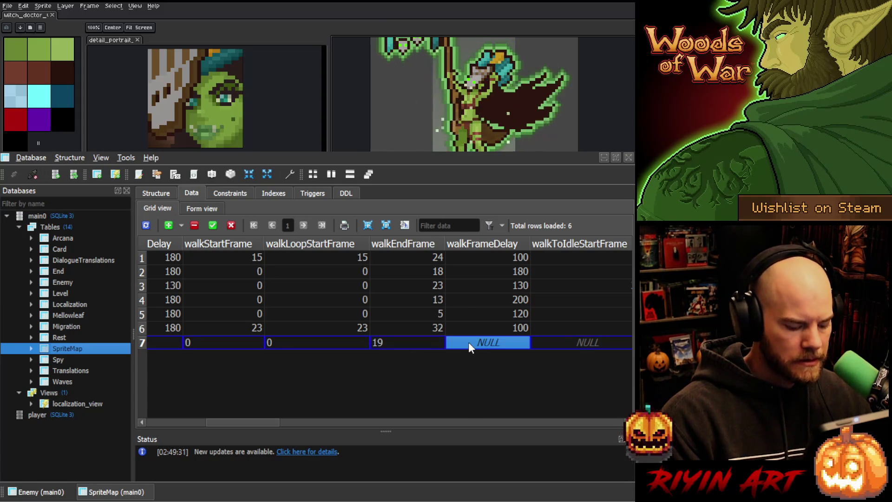
type("120")
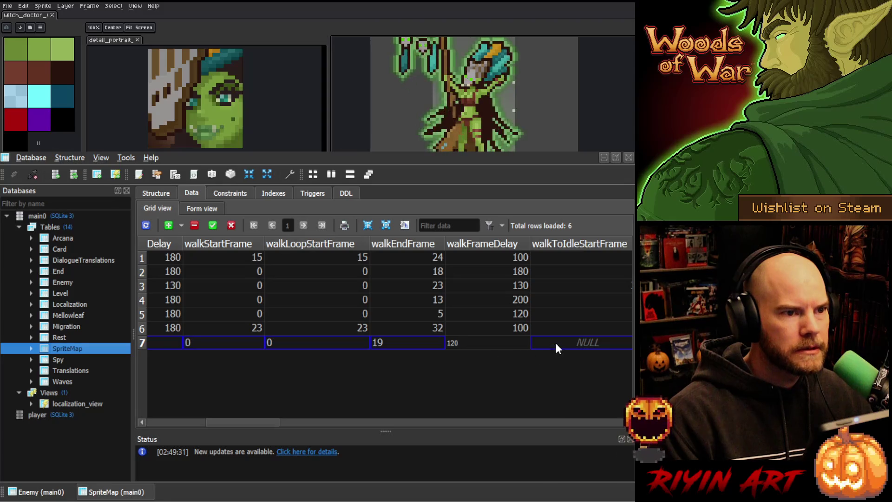